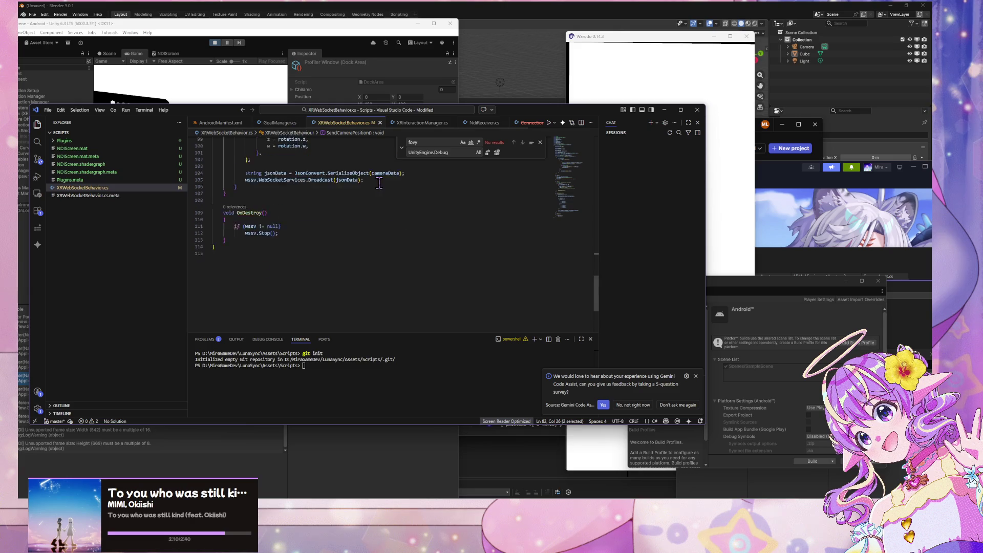
scroll(386, 183, up, 8)
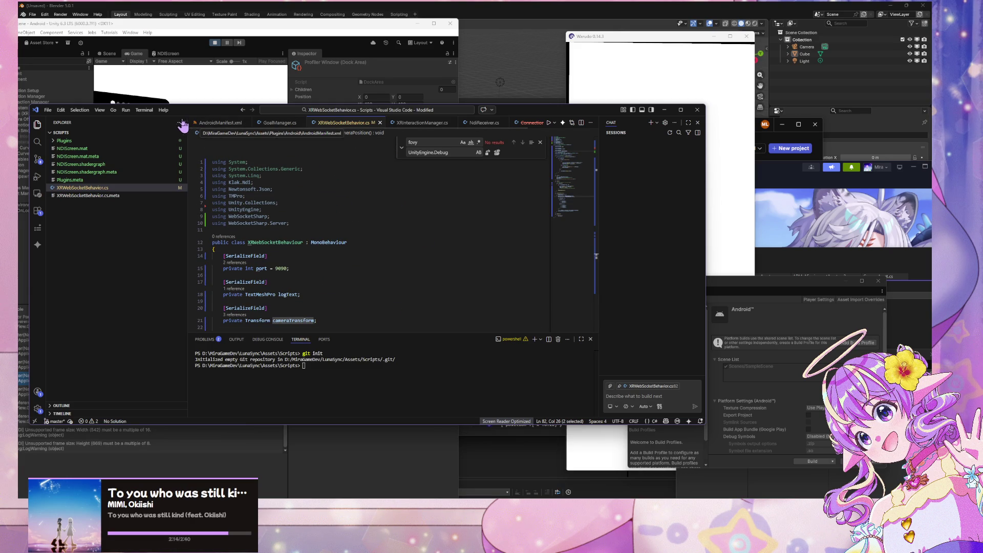
Move the code editor right and review XRWebSocketBehavior.cs around its Queue declaration and lock statement
drag(193, 117, 433, 132)
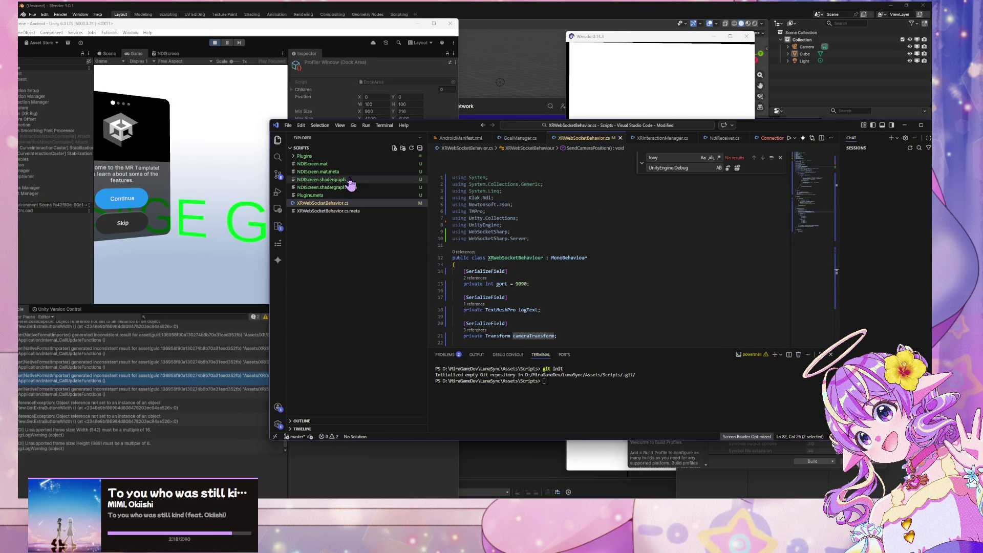
click(336, 188)
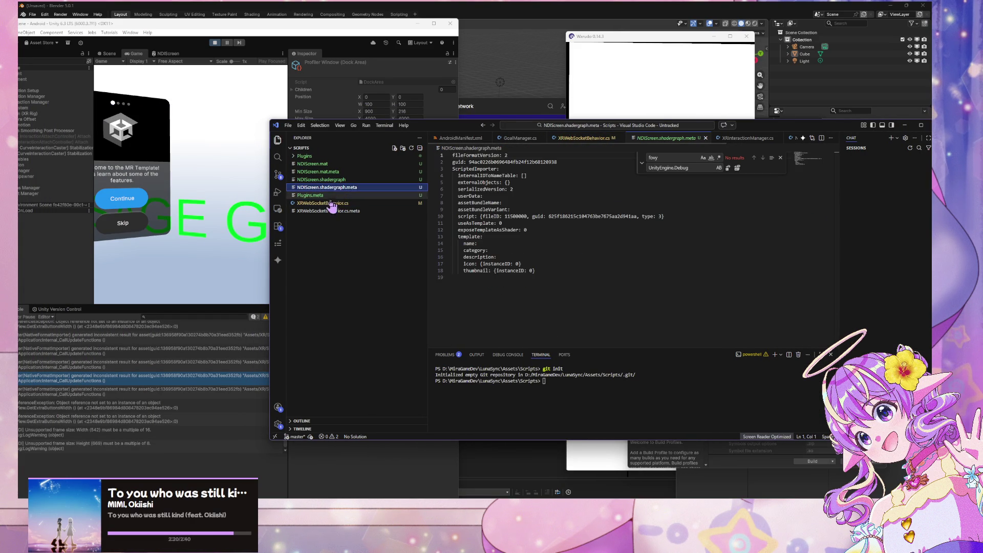
click(329, 204)
scroll(618, 222, down, 5)
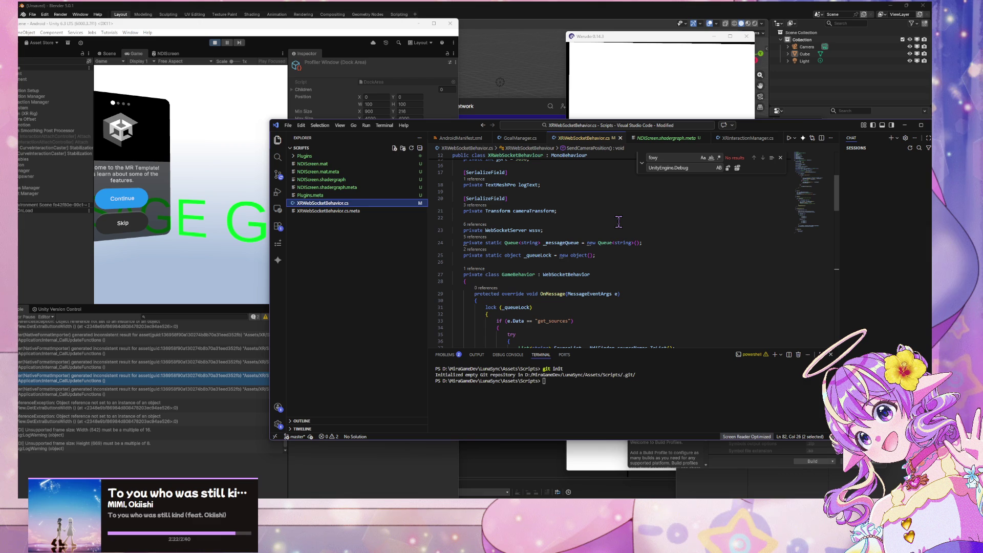
click(519, 242)
scroll(496, 216, down, 2)
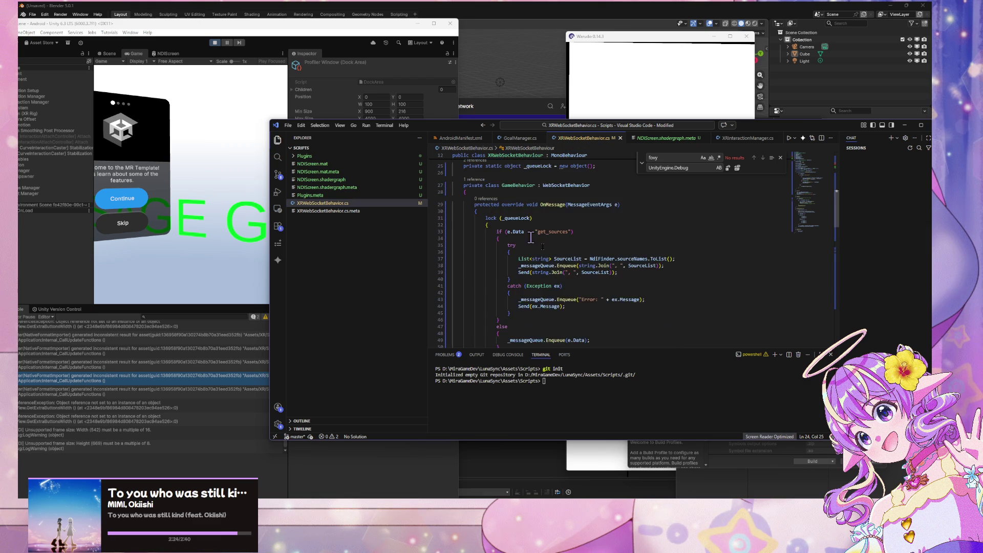
click(568, 271)
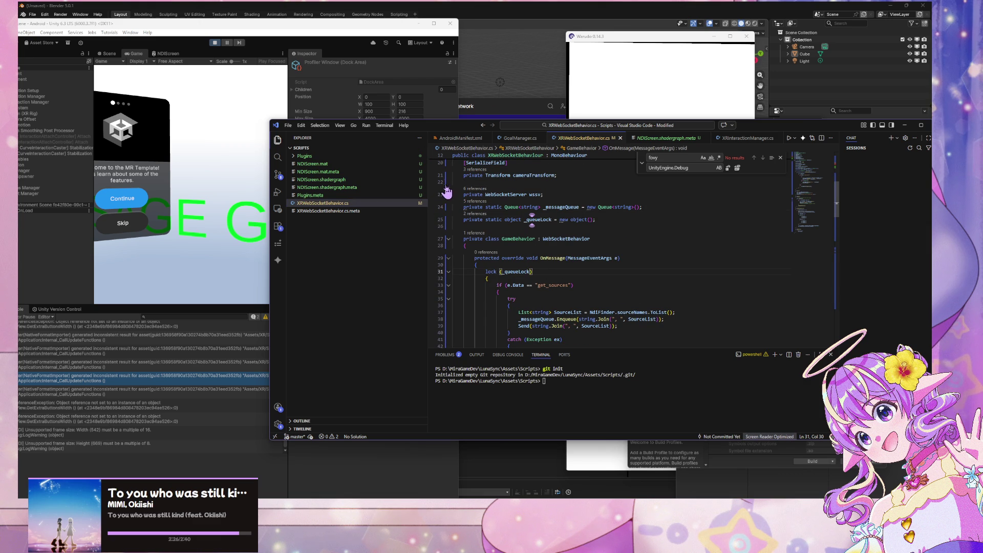
Search the file for GameBehavior and jump to its second use on line 58
double_click(522, 239)
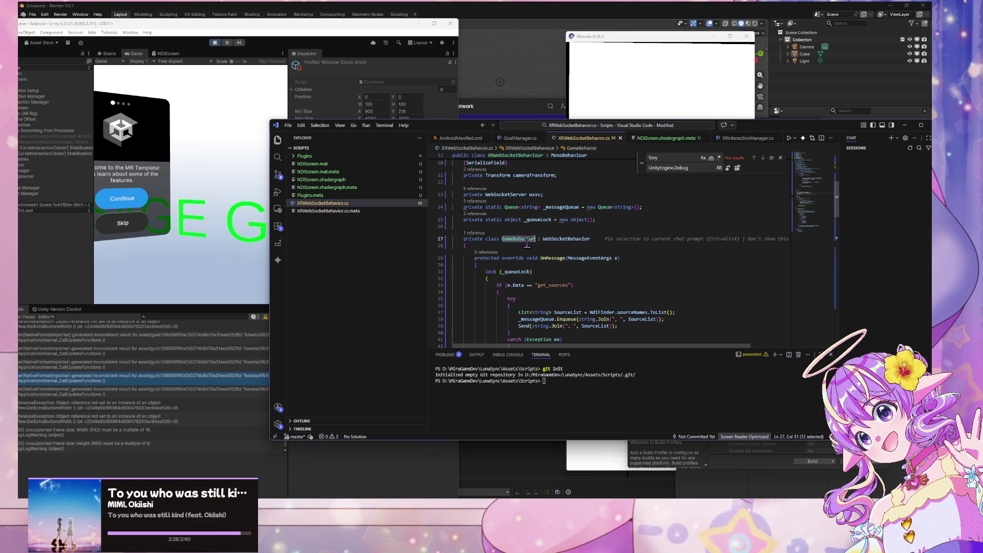
key(ctrl+f)
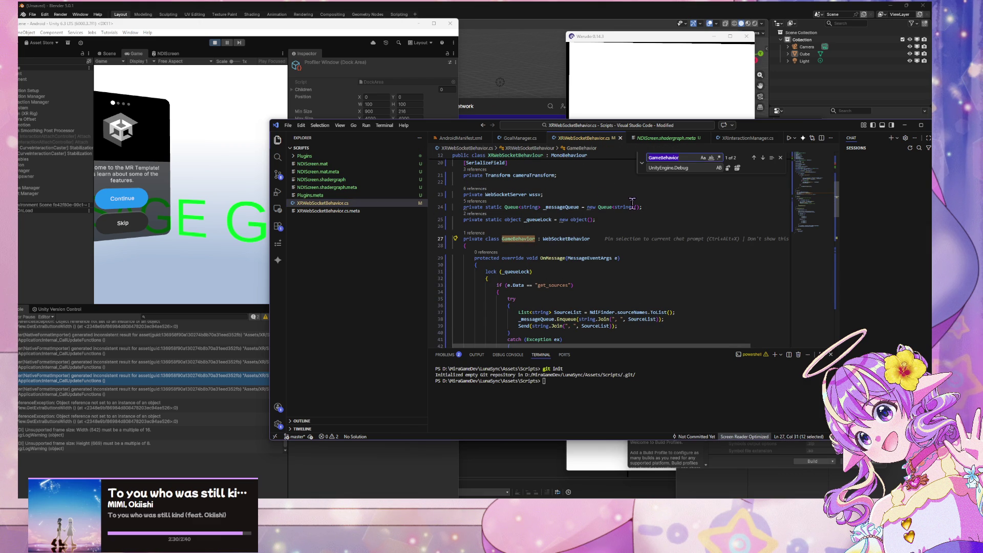
key(ctrl+h)
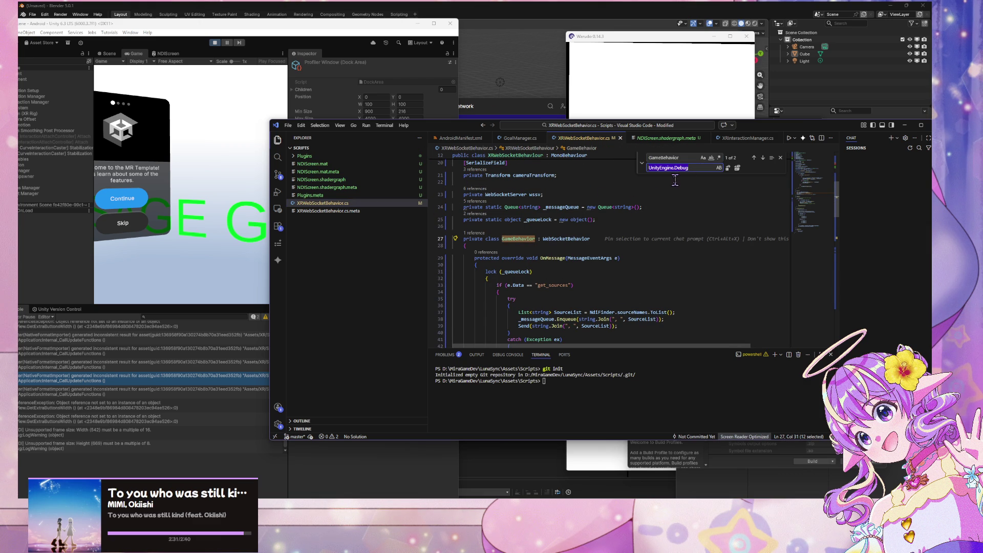
click(641, 163)
click(673, 157)
key(Return)
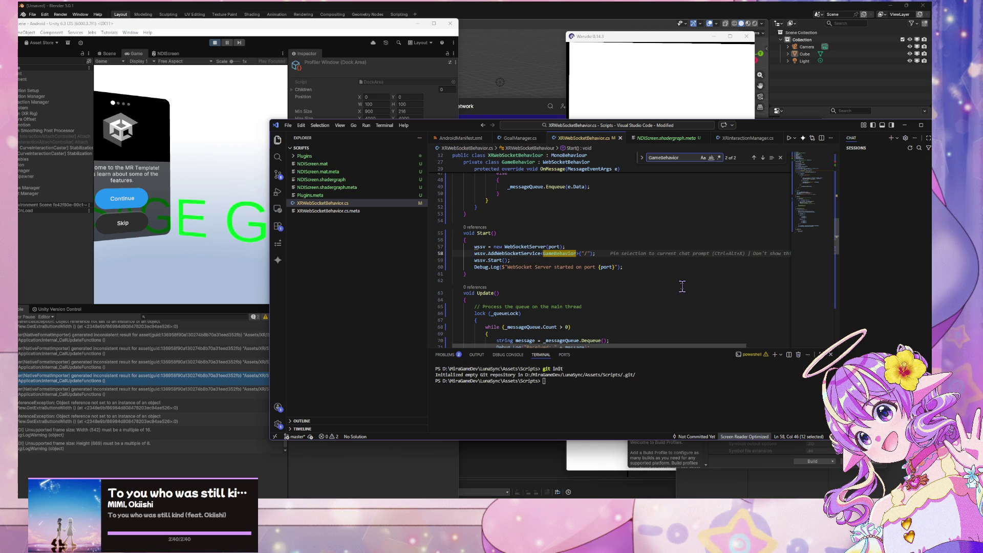
Review the code around line 58, then bring the Unity editor forward
scroll(682, 286, down, 15)
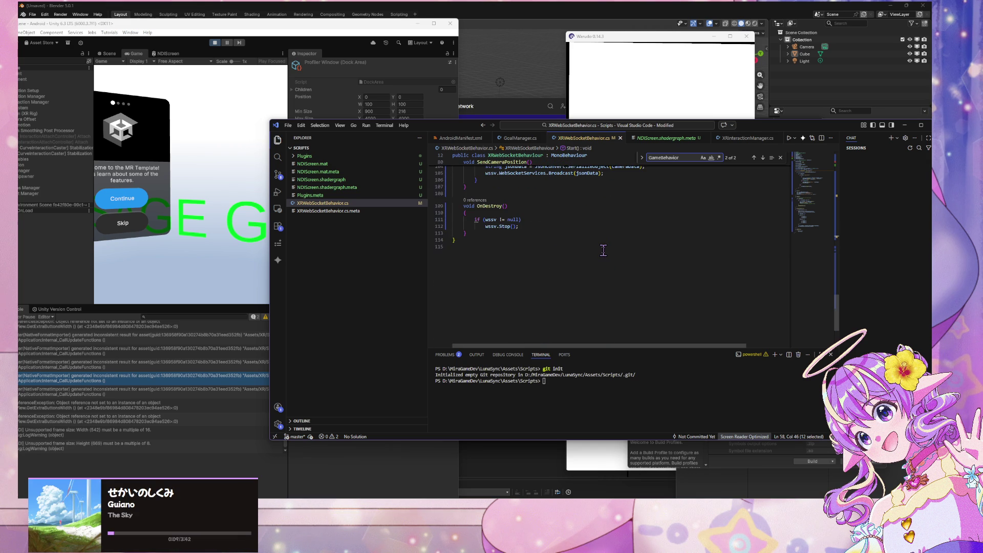
scroll(603, 250, up, 20)
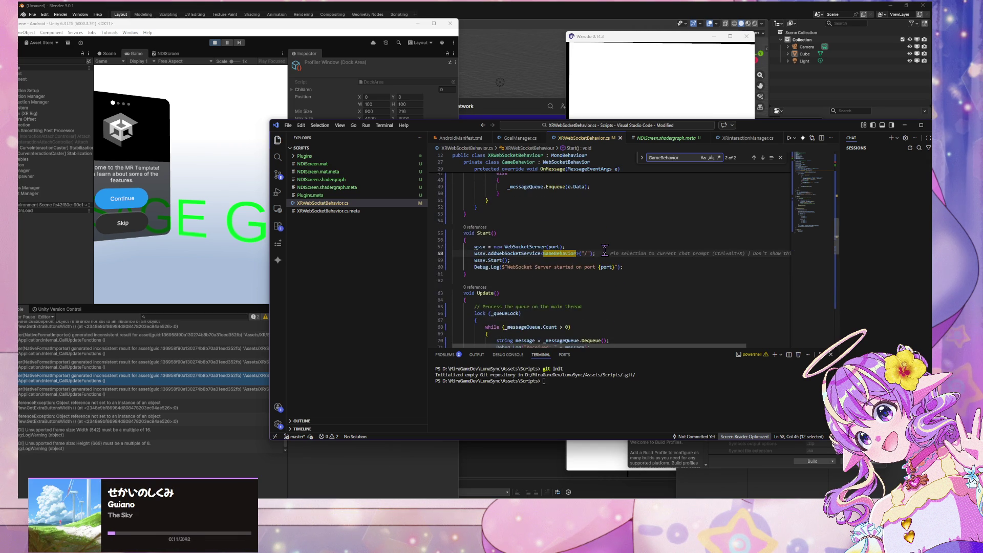
scroll(604, 251, up, 2)
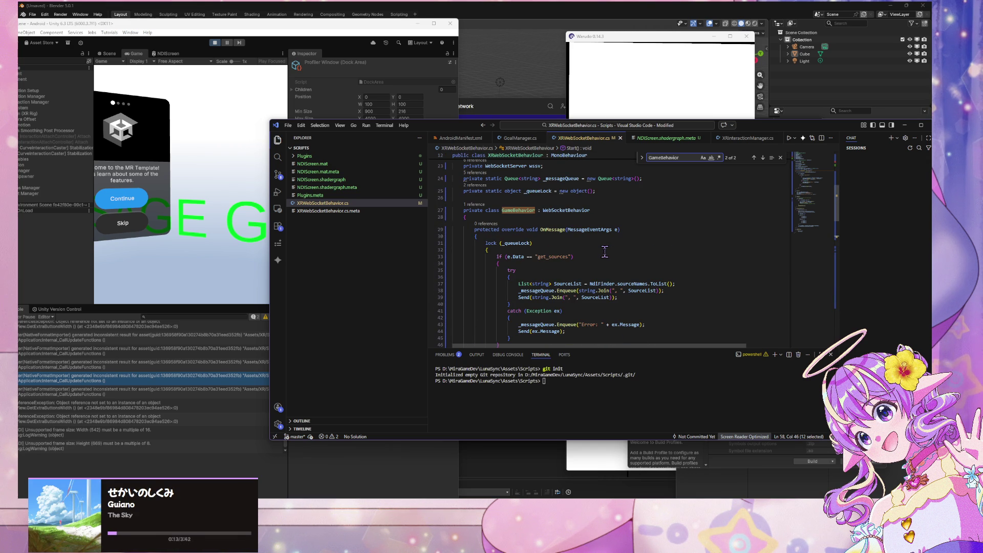
drag(310, 30, 427, 33)
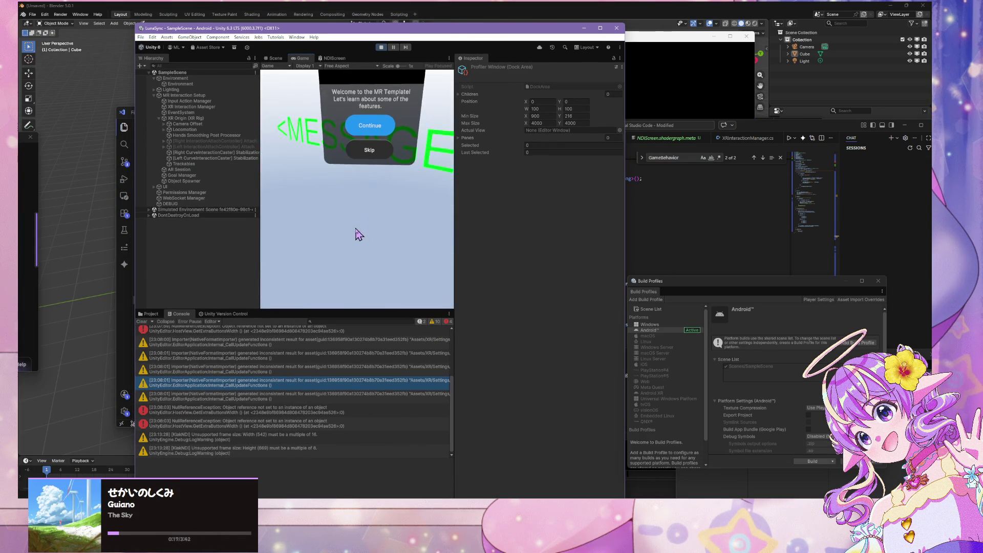
Select DEBUG and review its TextMeshPro text and NDI Sender components in the Inspector
click(194, 204)
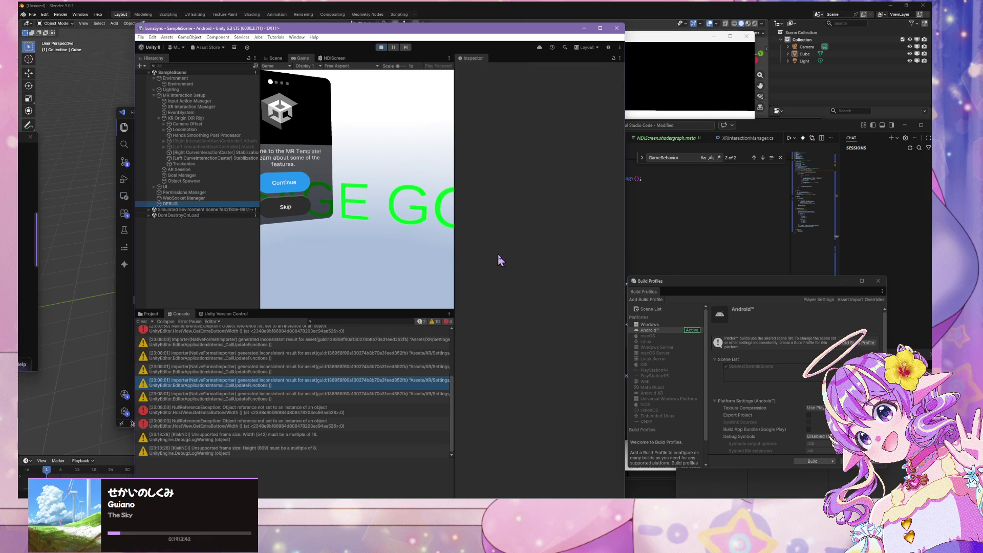
scroll(509, 228, down, 1)
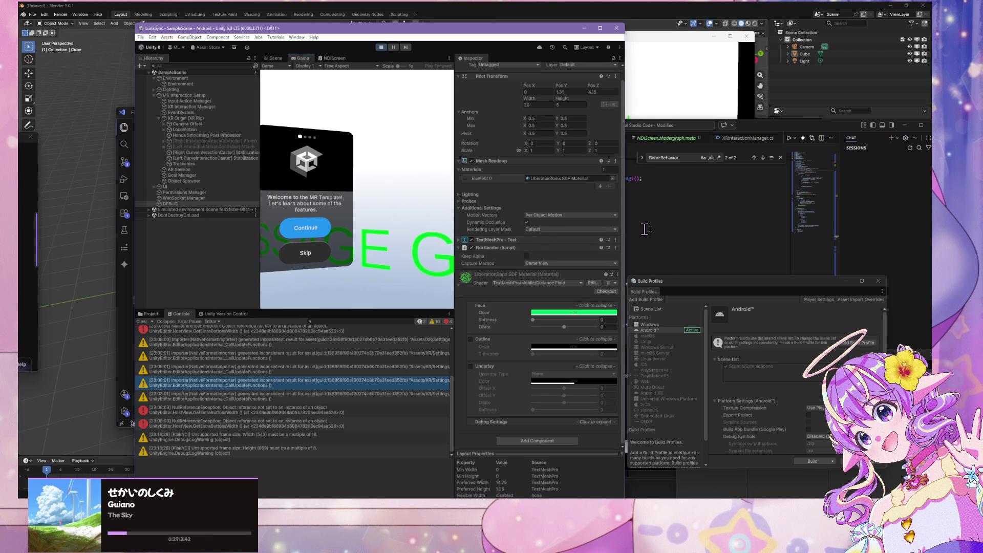
click(628, 238)
scroll(611, 244, down, 5)
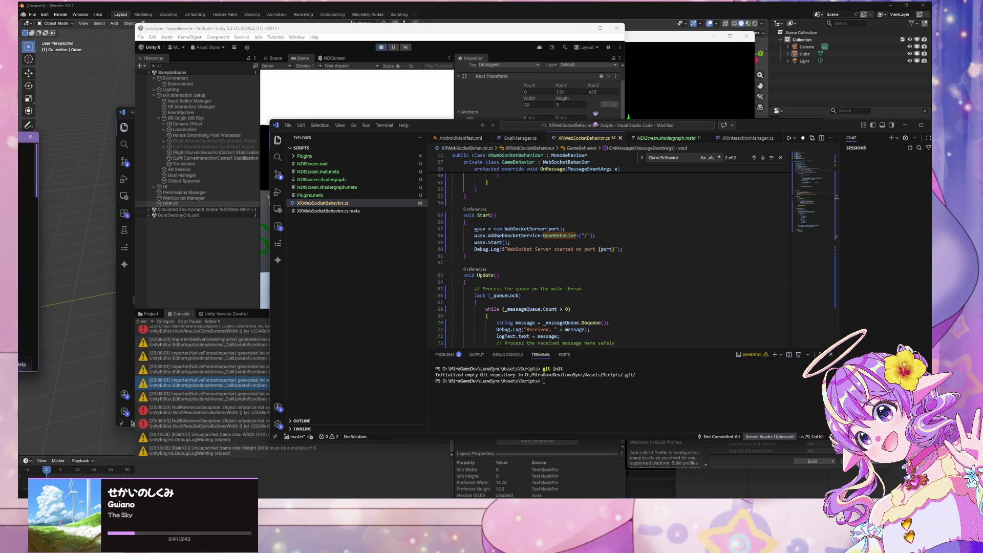
click(640, 101)
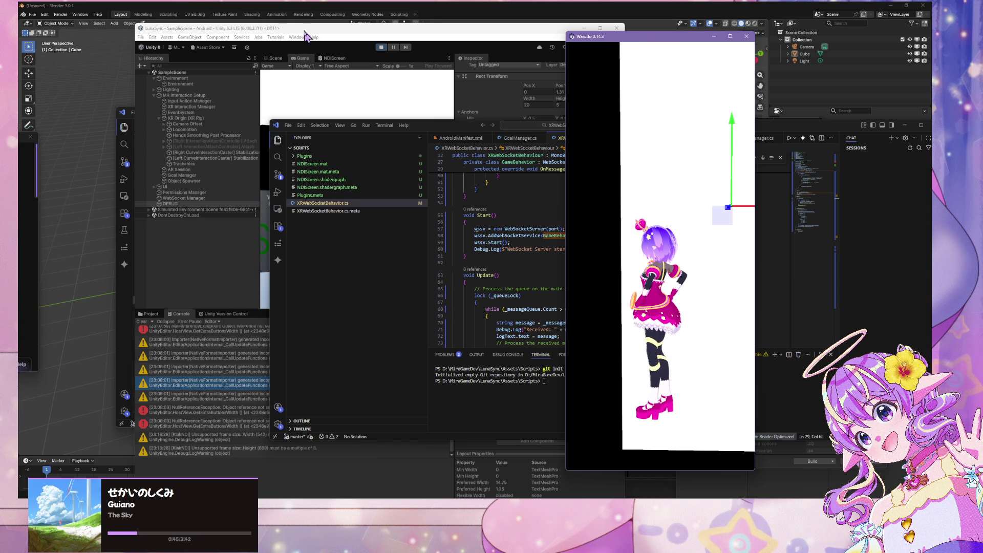
drag(309, 30, 477, 34)
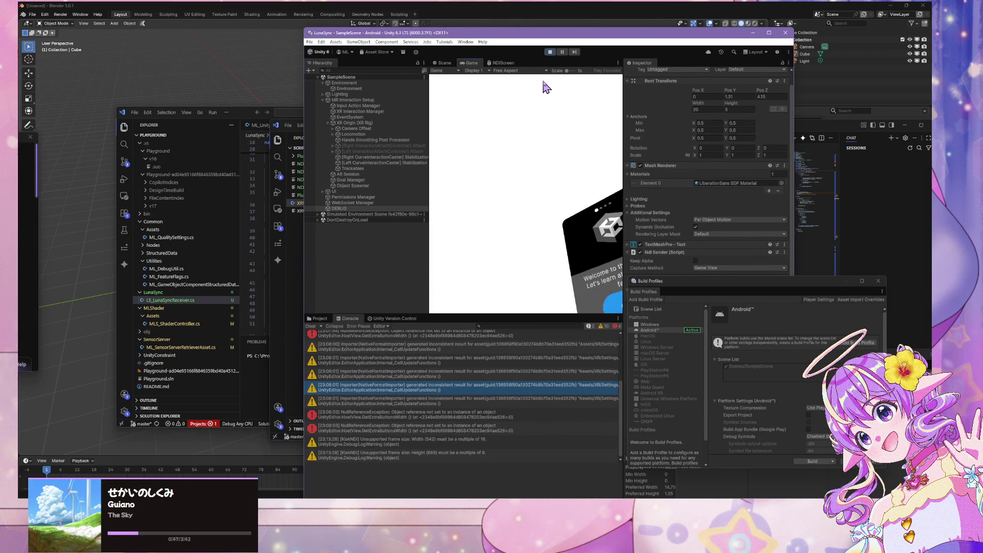
Exit Play mode and open the File menu
click(550, 52)
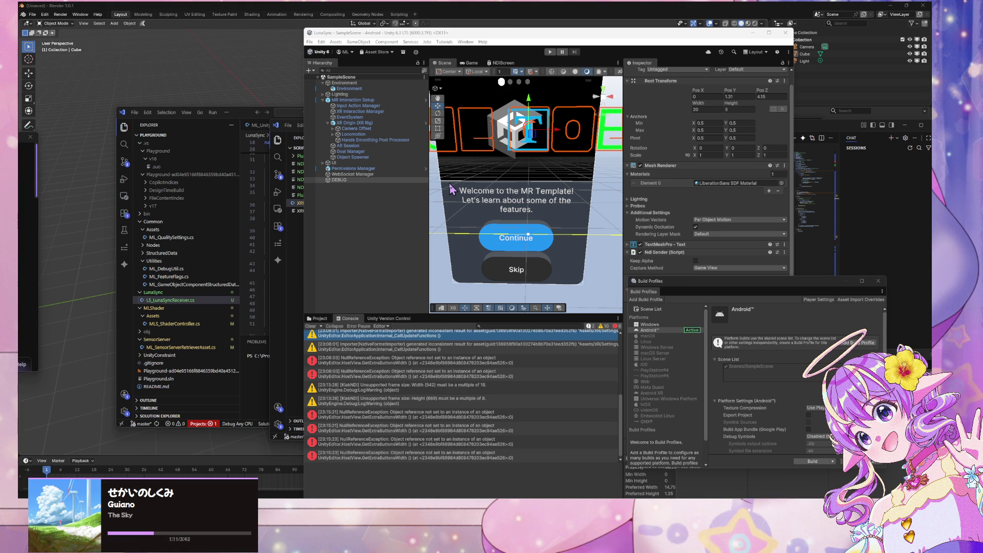
click(309, 41)
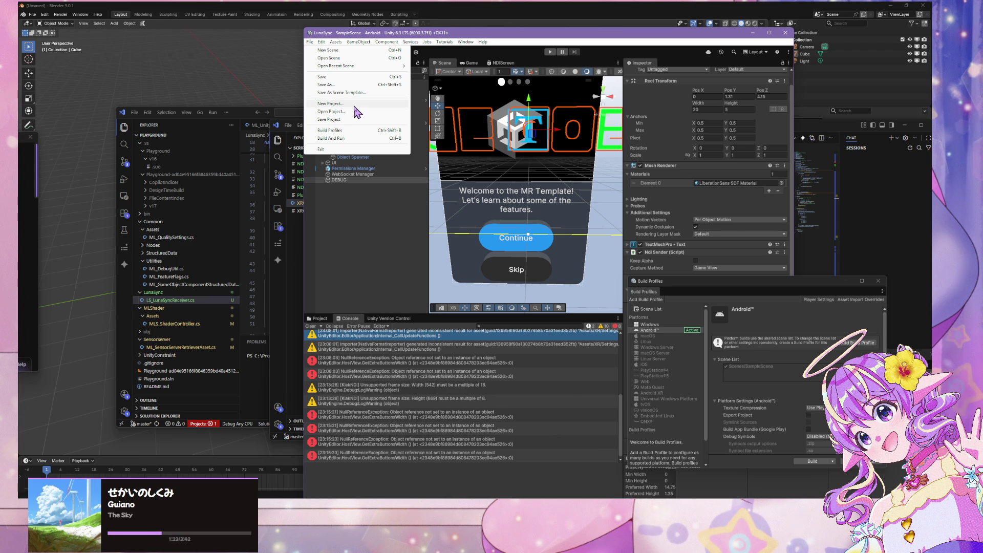
Open the Android Player settings from Build Profiles and position the Project Settings window
click(355, 131)
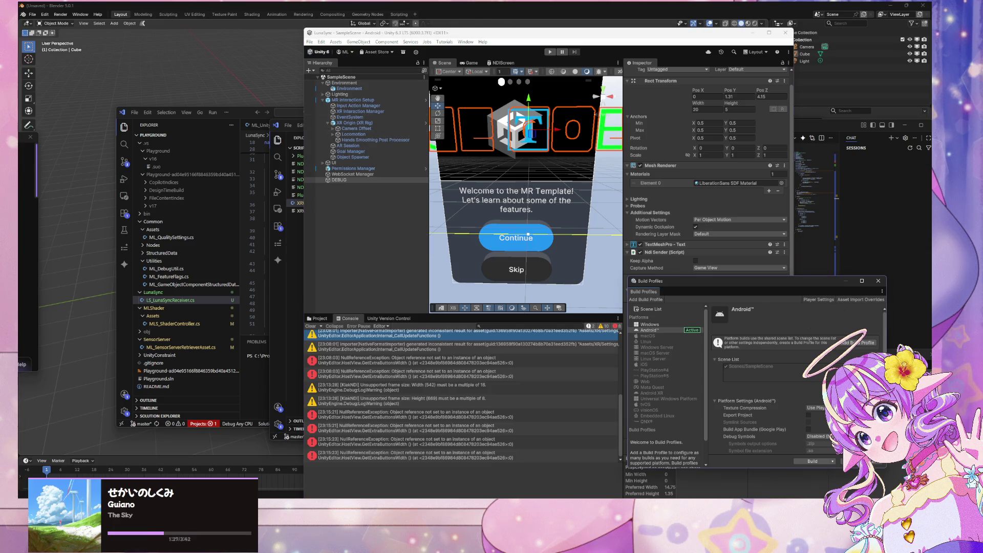
scroll(767, 399, down, 3)
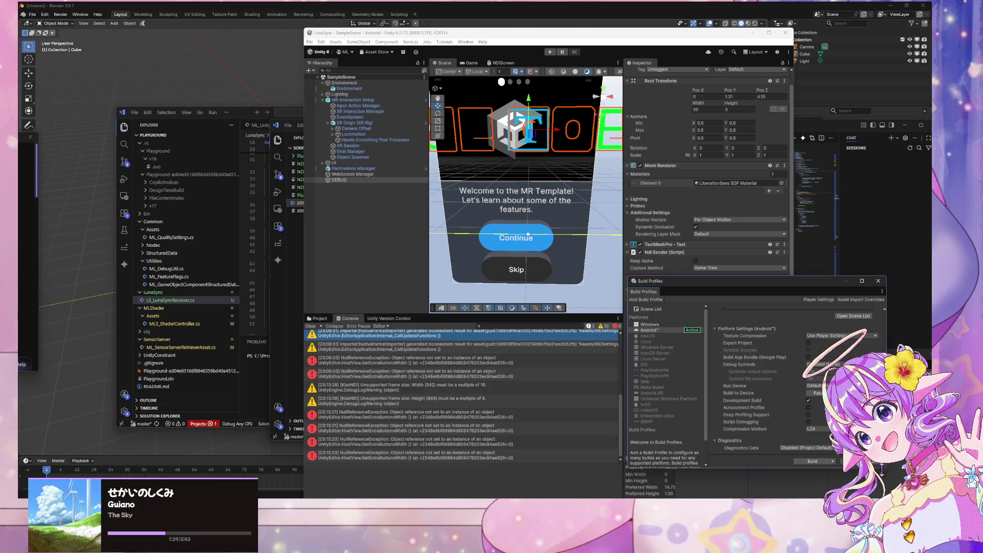
scroll(811, 400, up, 3)
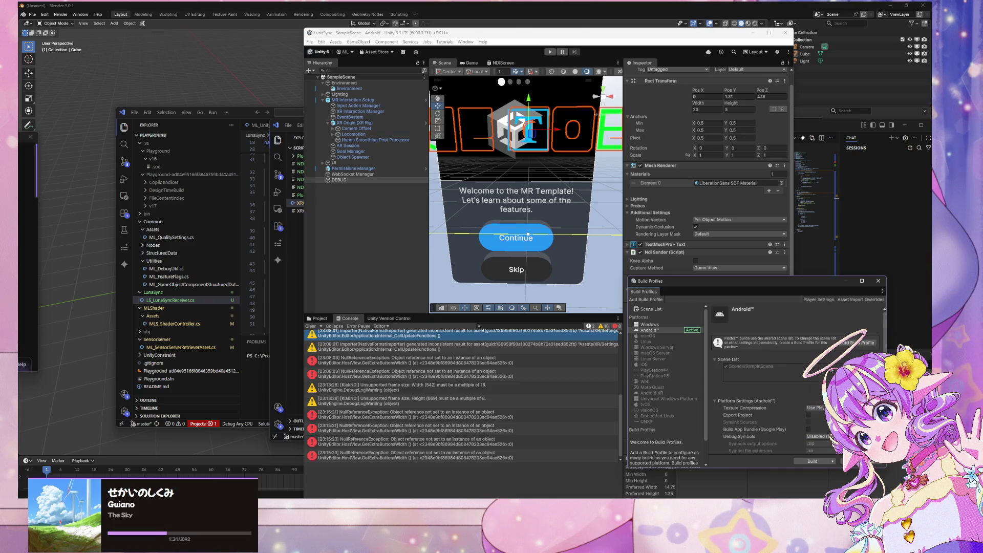
click(819, 300)
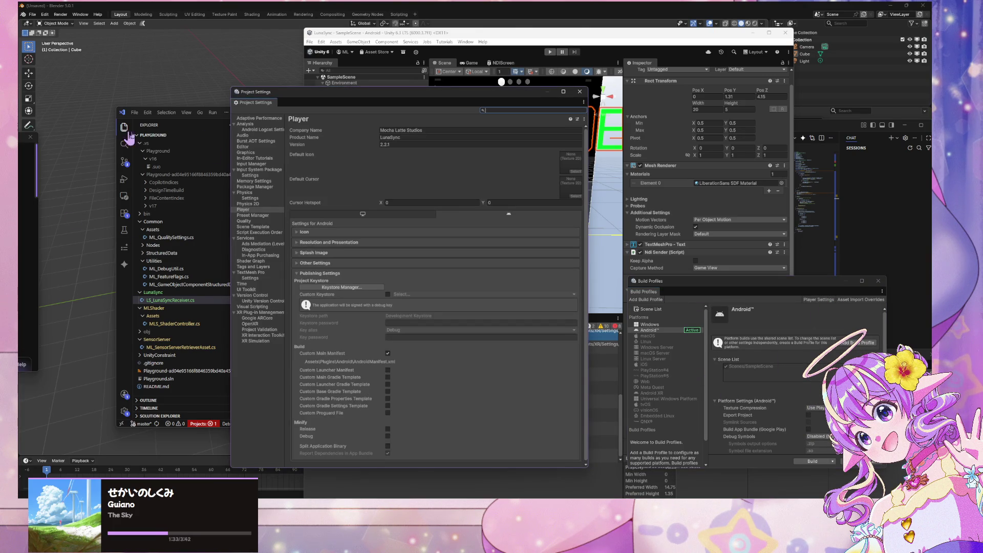
drag(395, 101, 743, 74)
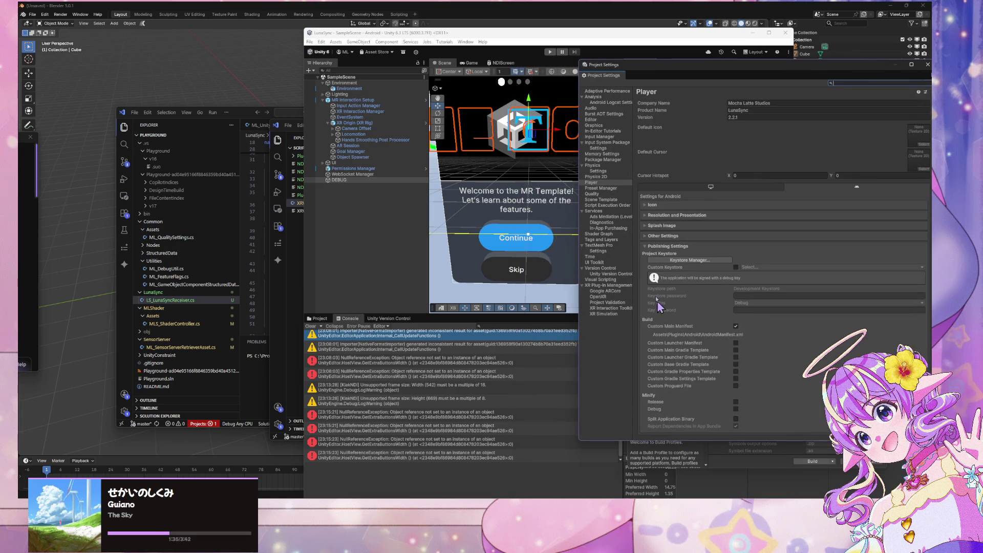
click(645, 236)
click(644, 235)
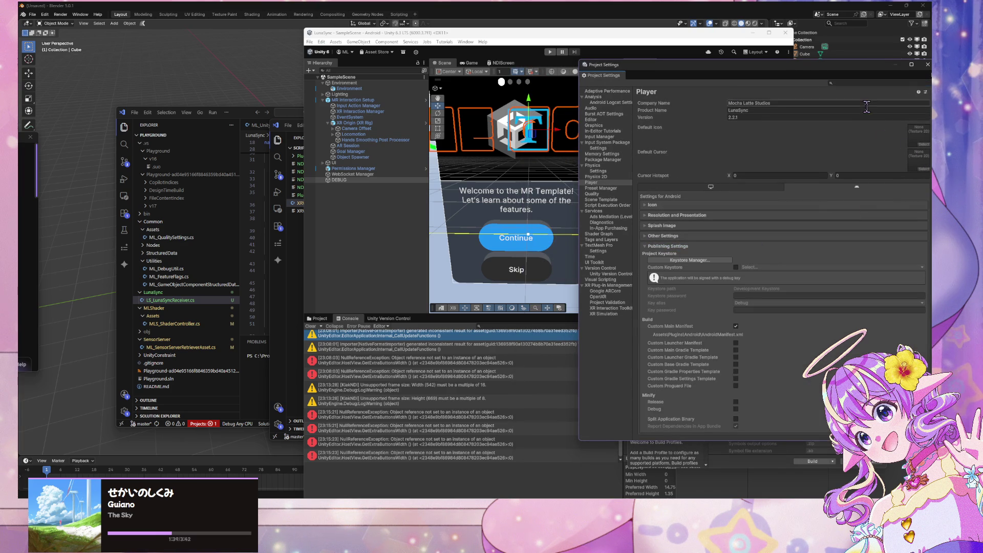
drag(840, 61, 770, 55)
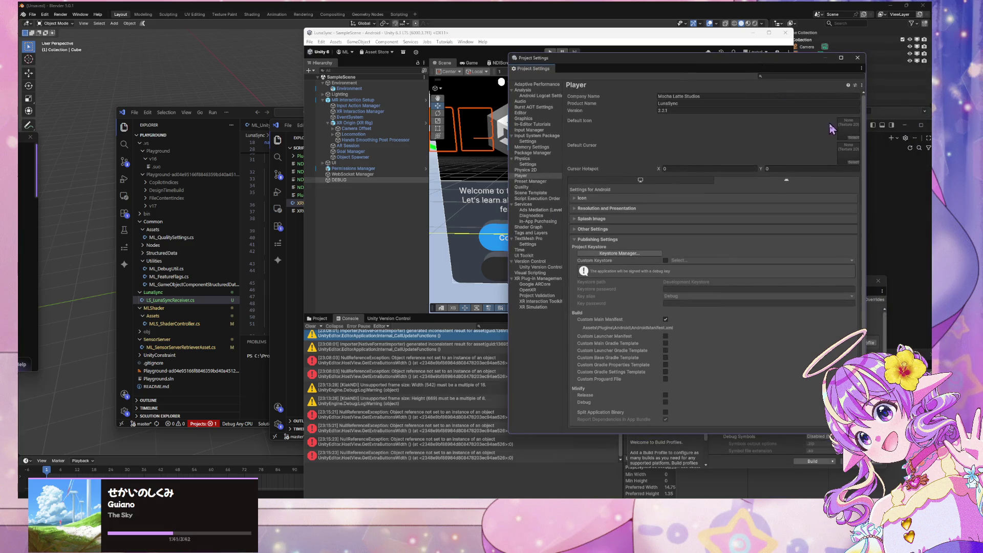
Assign the Warning texture as both the Default Icon and the Default Cursor
click(853, 138)
scroll(821, 182, down, 1)
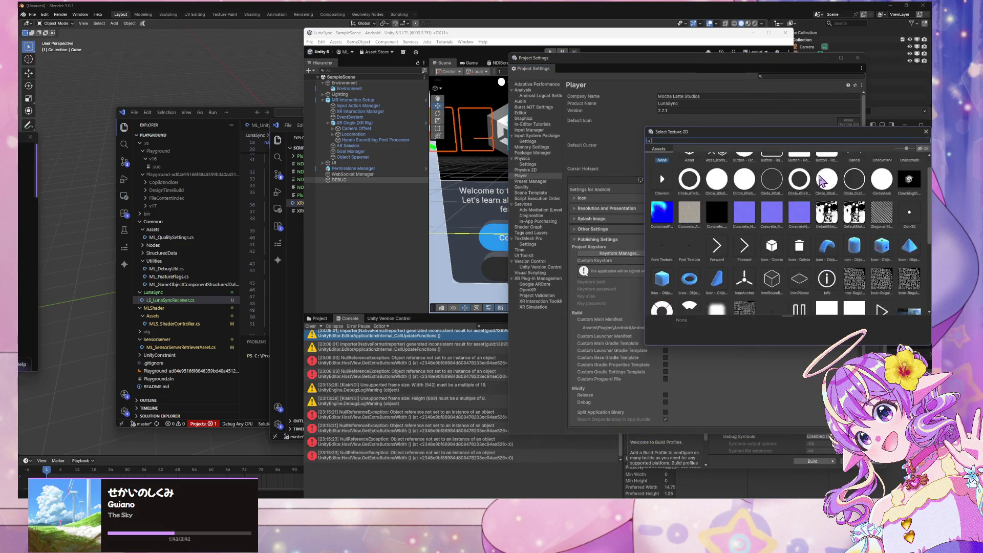
scroll(822, 182, down, 5)
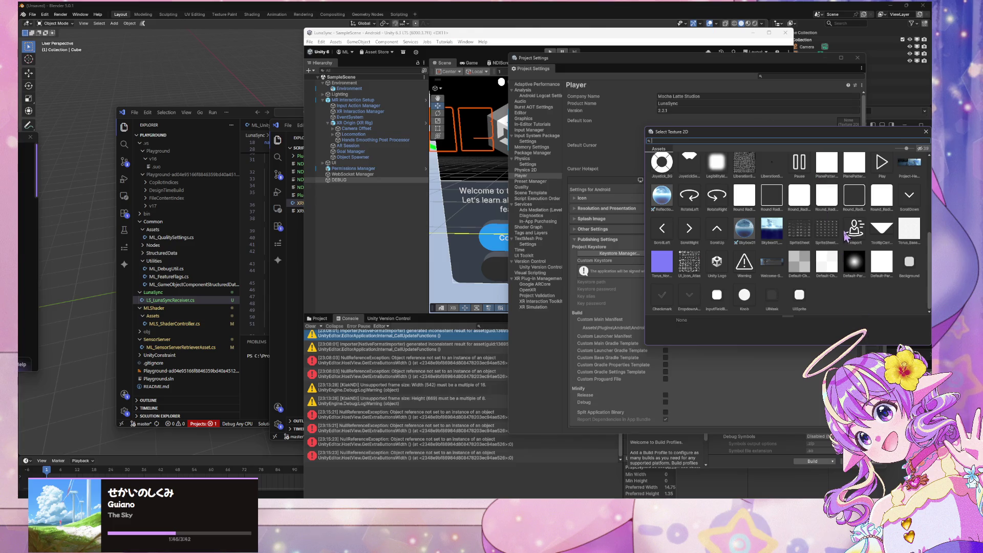
click(748, 266)
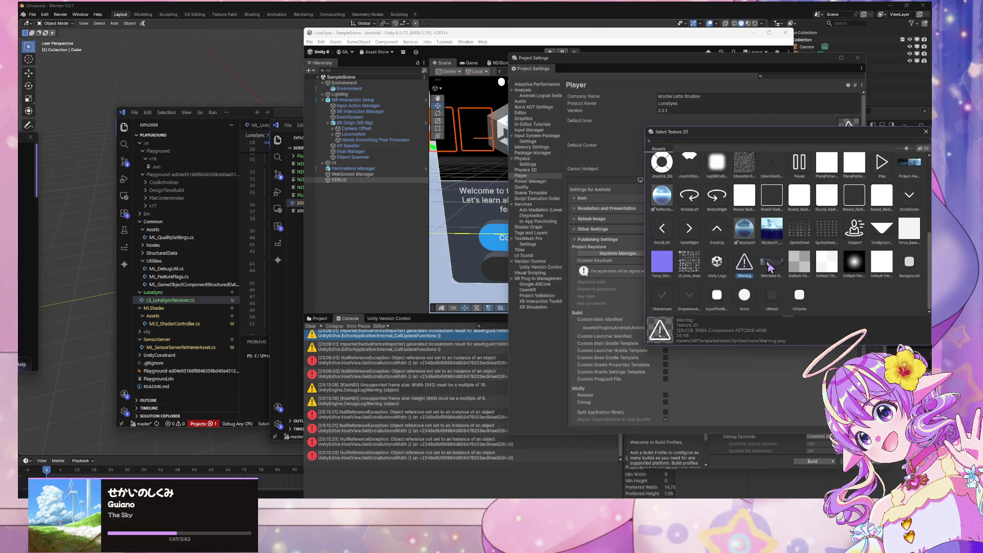
double_click(748, 266)
click(853, 163)
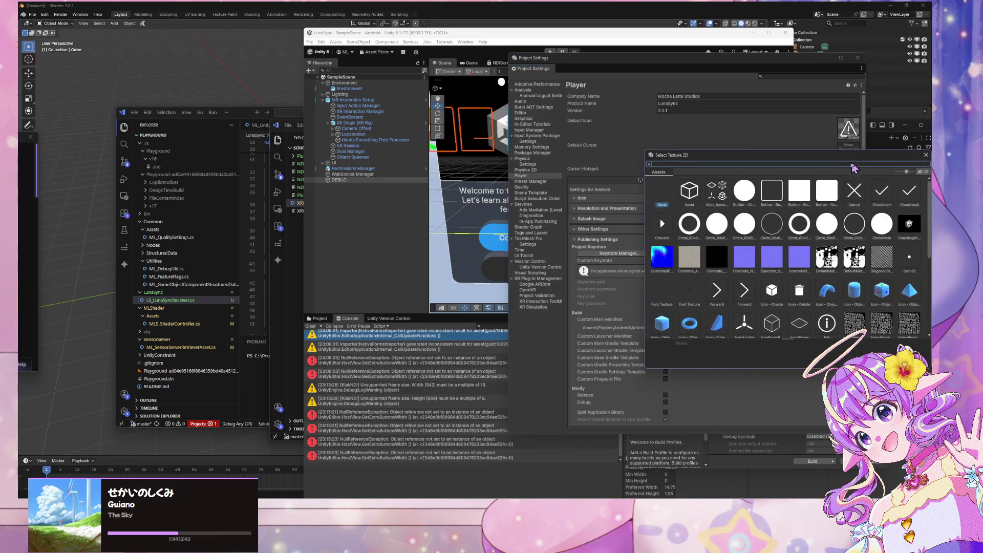
scroll(752, 283, down, 5)
double_click(748, 288)
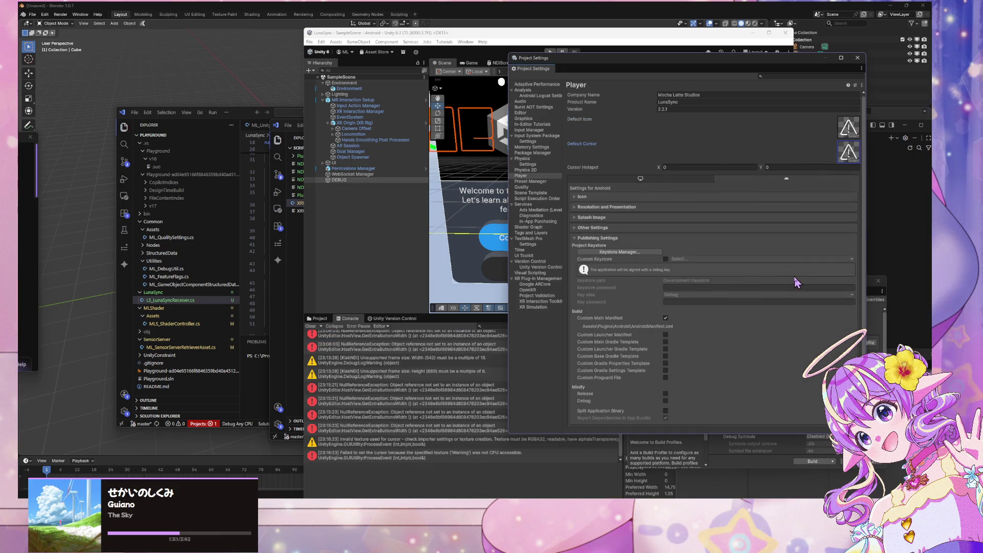
Collapse the Publishing Settings section and open the File menu
click(584, 238)
click(595, 241)
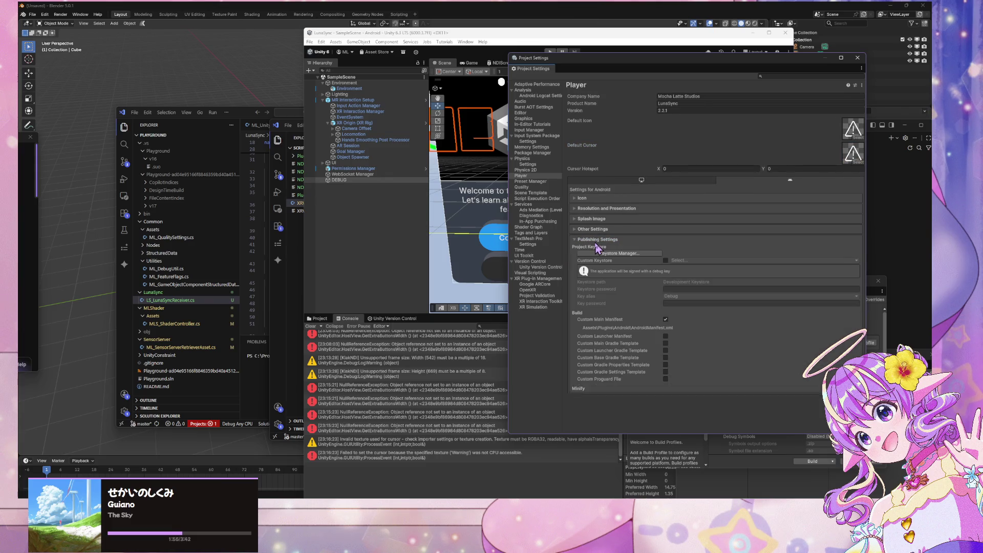
click(596, 241)
click(309, 42)
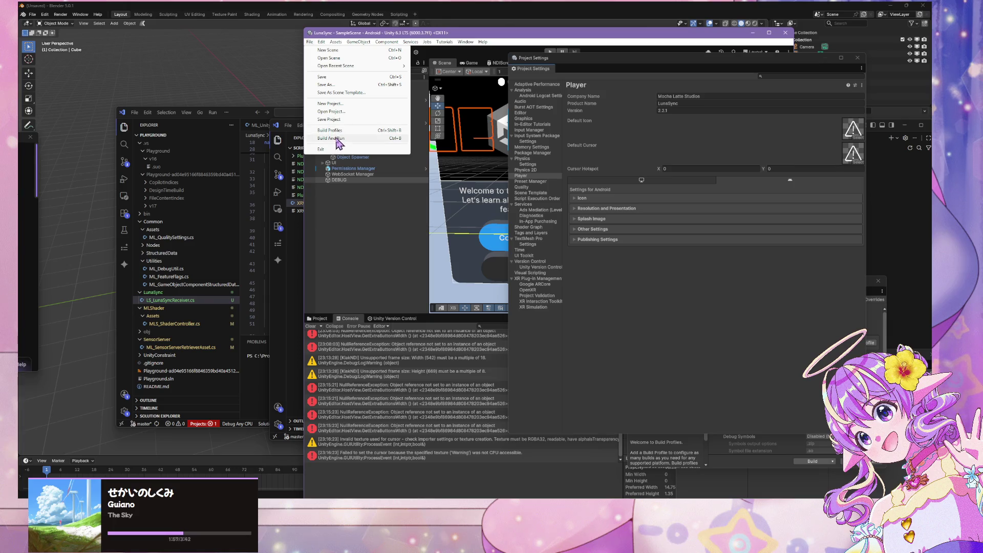
Try Build And Run for Android, dismiss the no-devices warning, and reopen Build Profiles
click(336, 138)
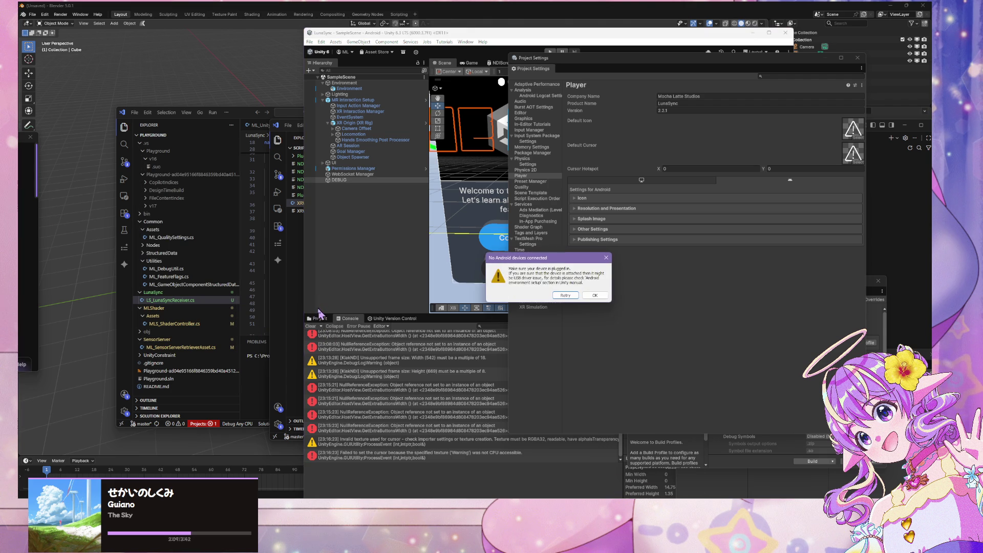
click(593, 296)
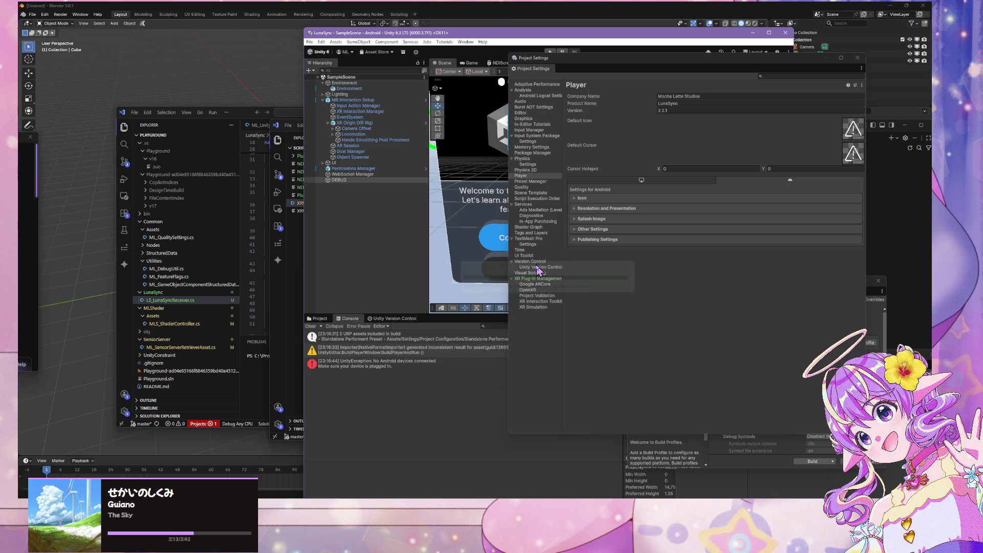
click(309, 43)
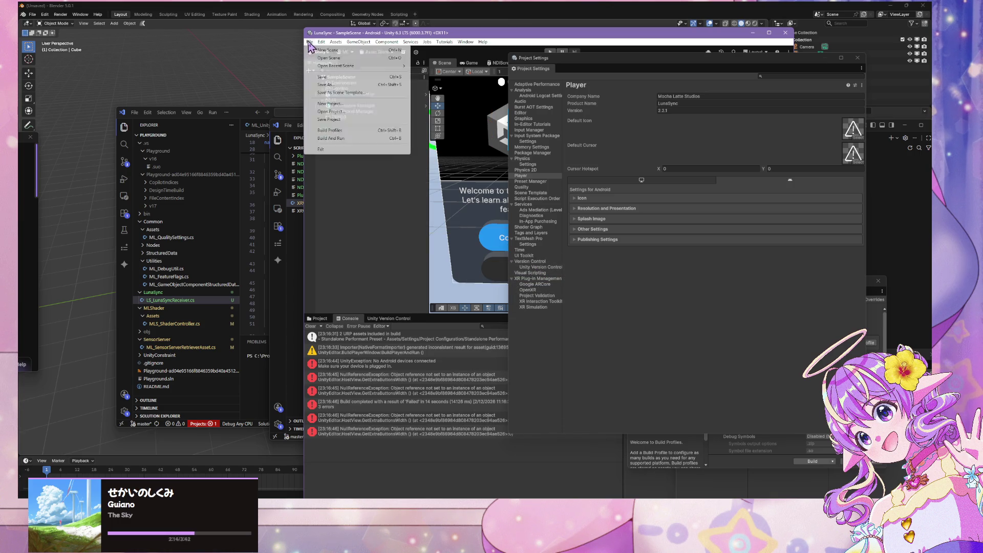
click(344, 131)
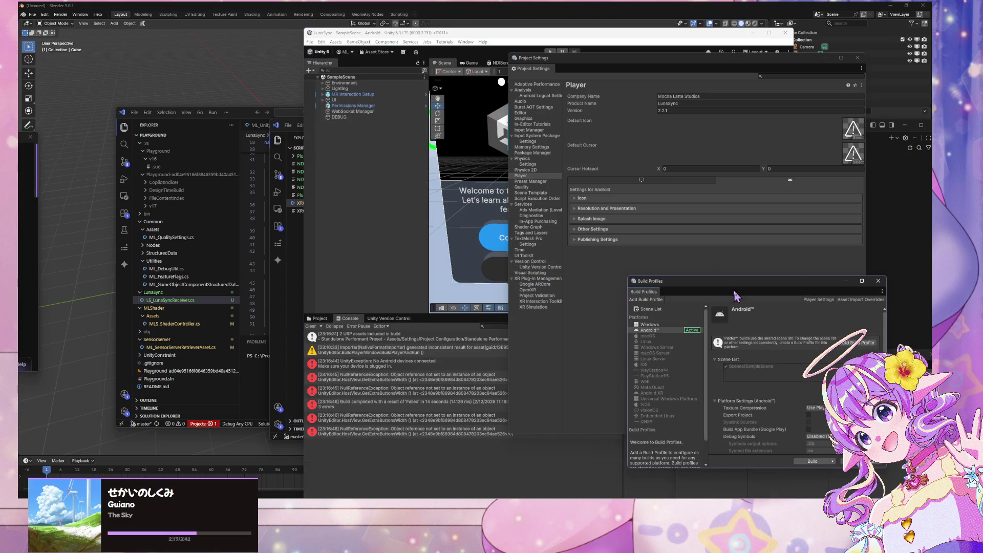
scroll(725, 300, down, 3)
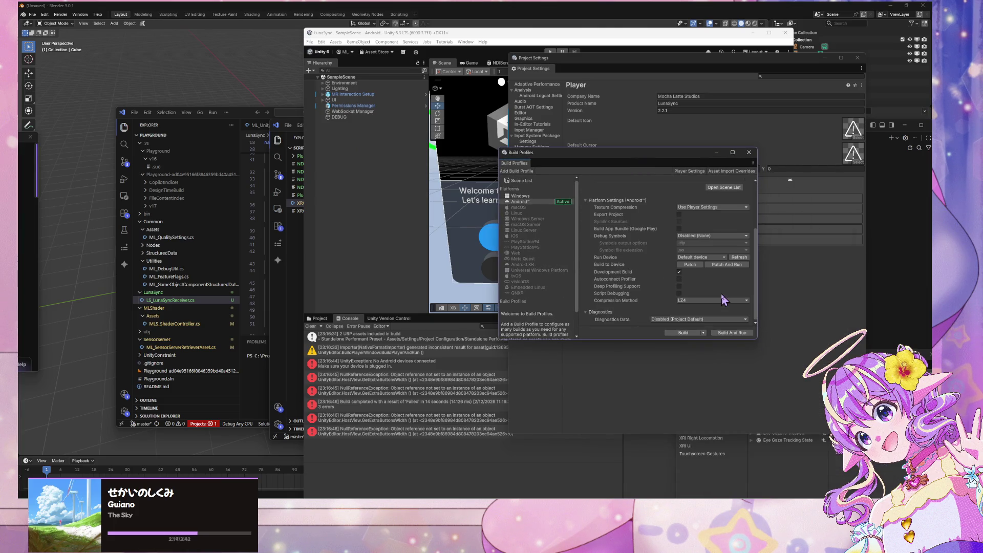
Check the Run Device dropdown, keep the default device, and start Patch And Run
click(309, 41)
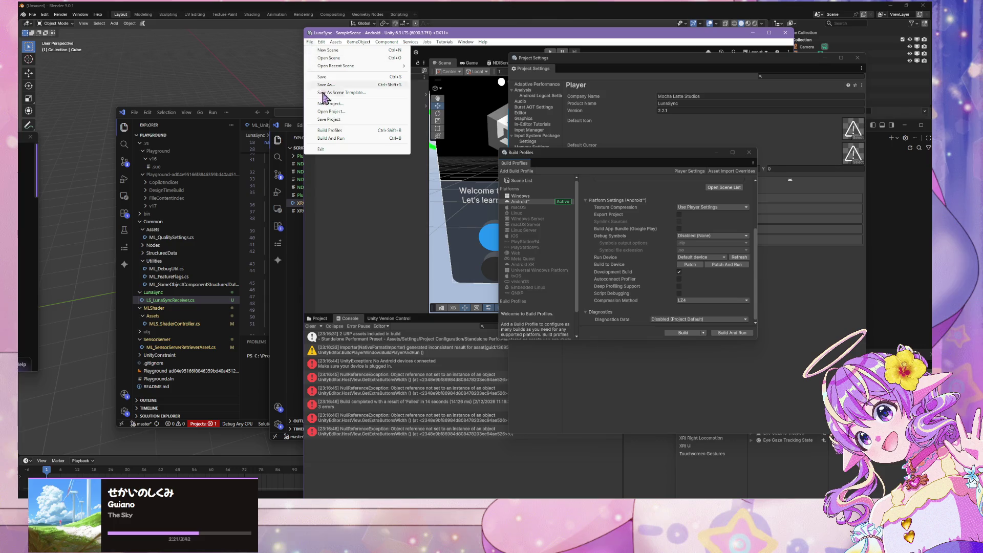
click(601, 162)
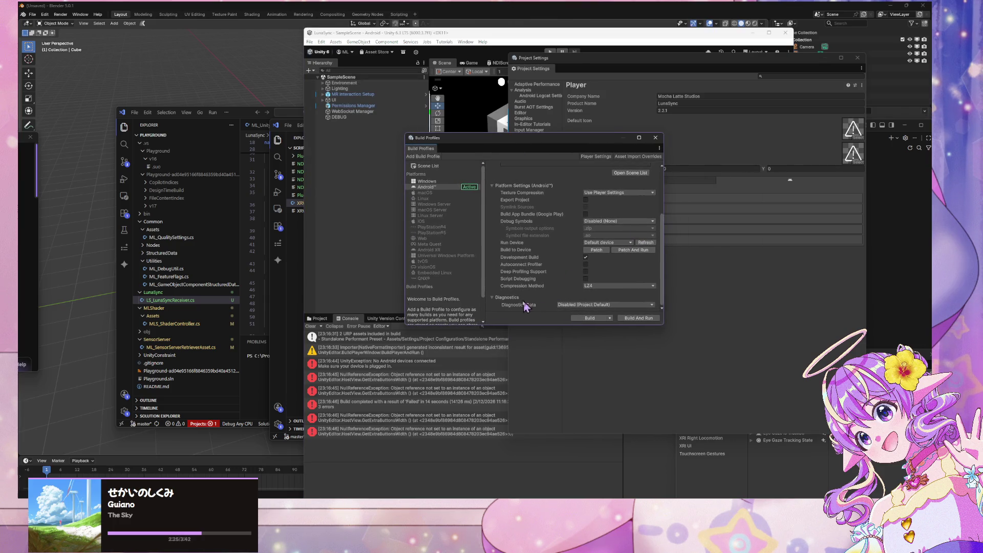
click(628, 243)
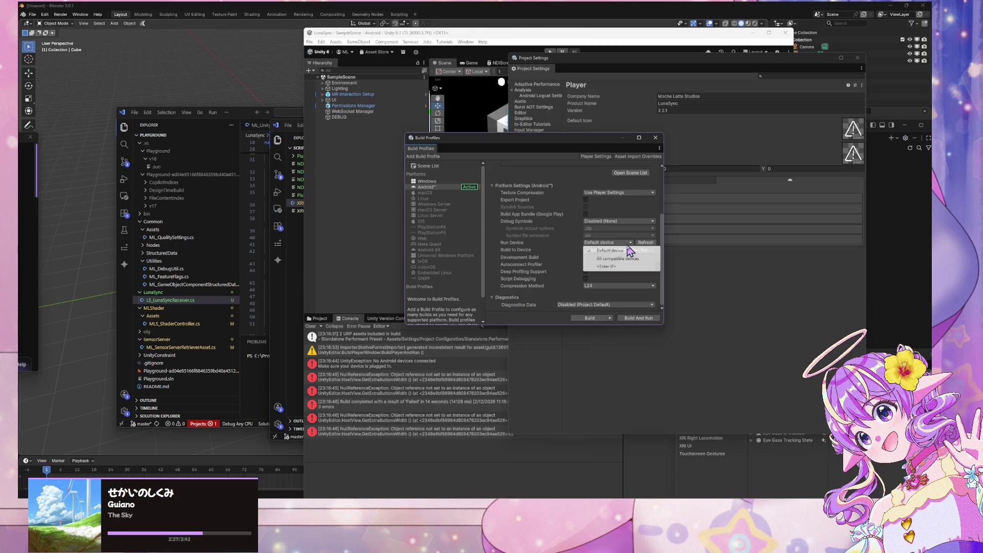
click(652, 248)
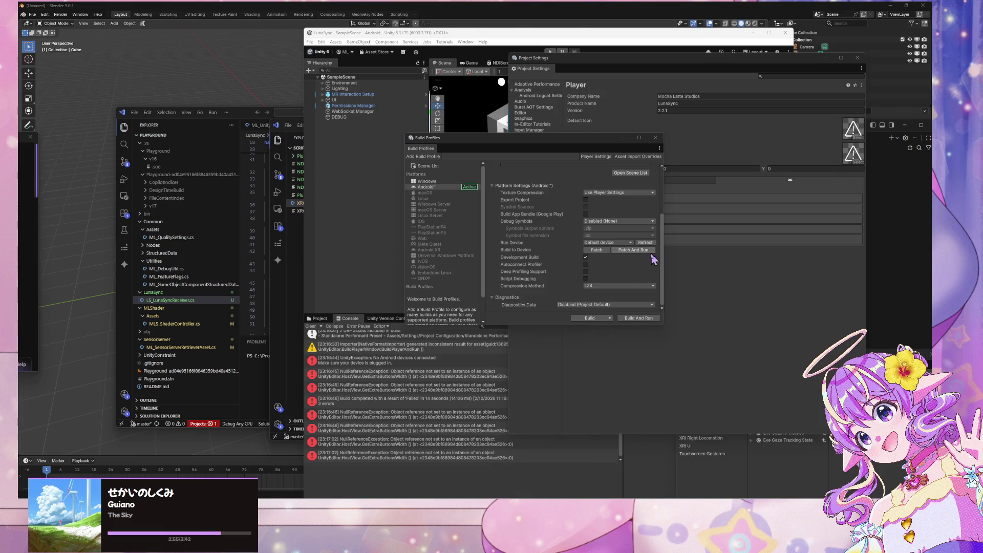
click(634, 251)
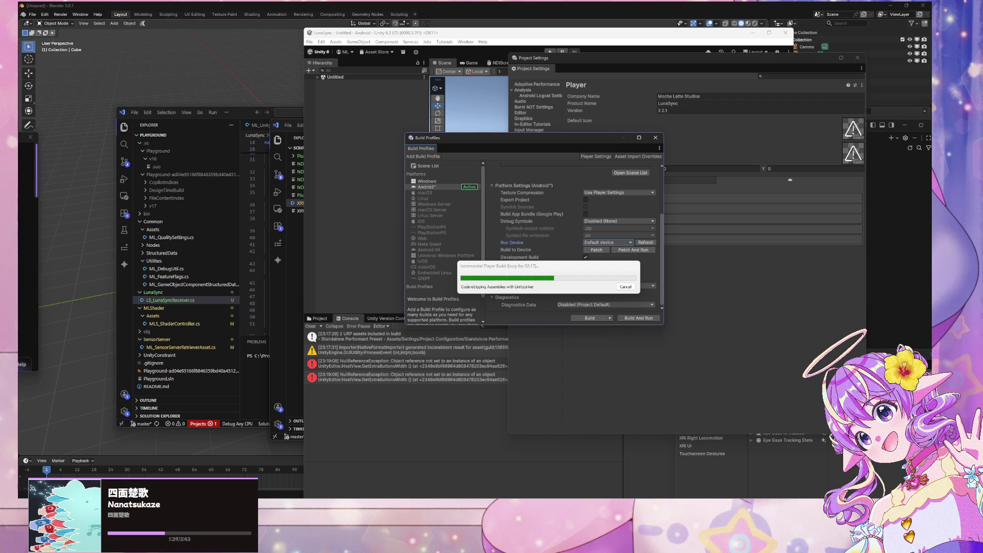
Wait while the incremental Android build reaches the UnityLinker code-stripping stage
mouse_move(523, 541)
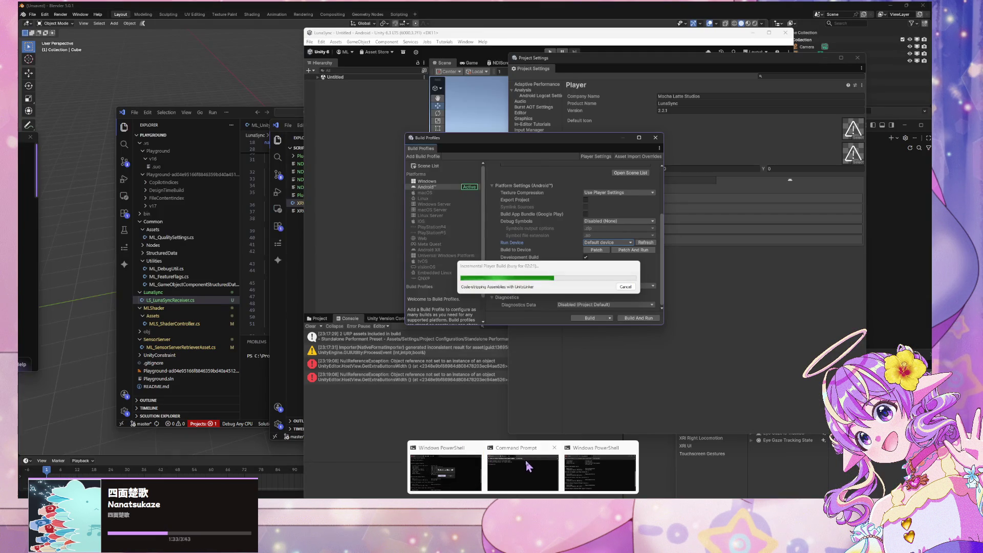
Bring up Command Prompt, close the Ubuntu tab and window, and park the terminal lower right
click(527, 466)
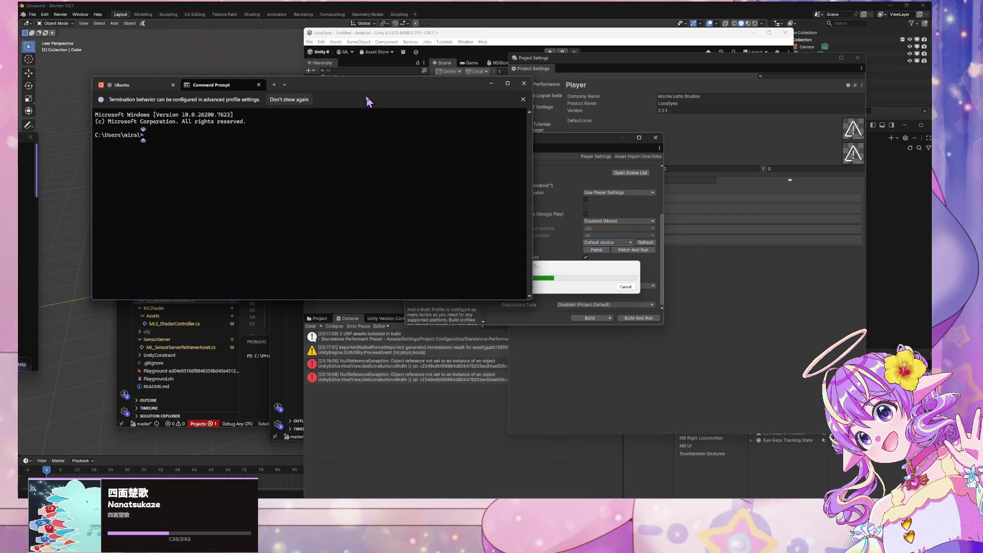
click(173, 84)
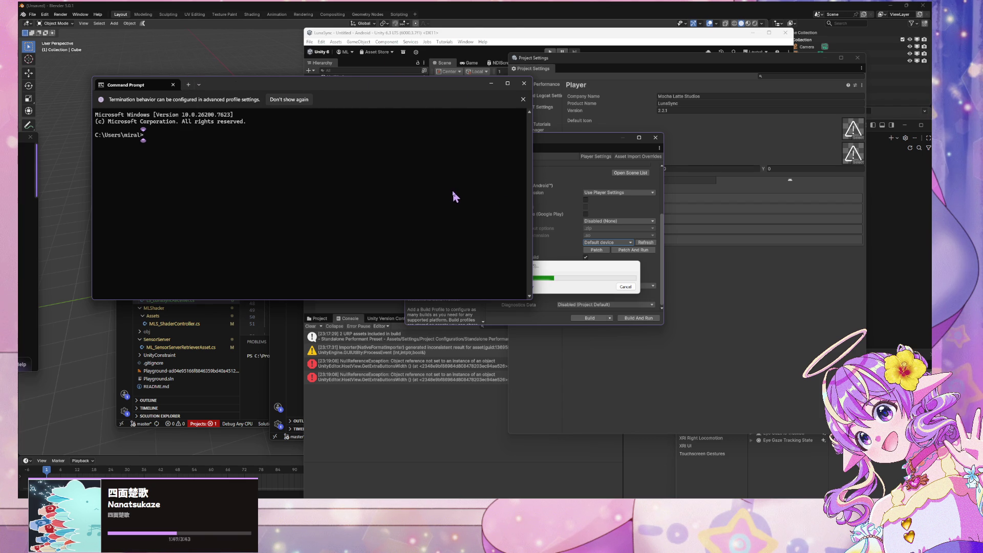
drag(433, 90, 336, 113)
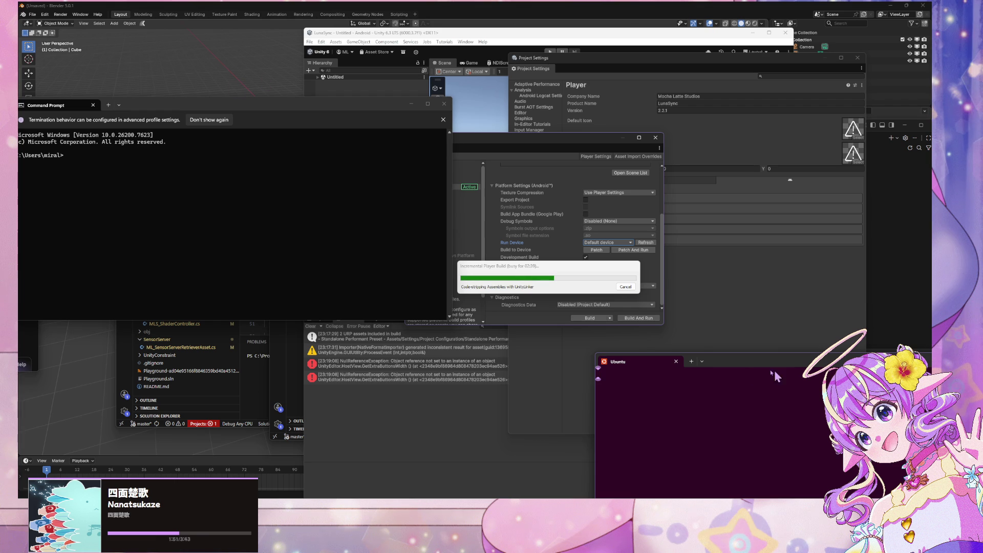
click(675, 361)
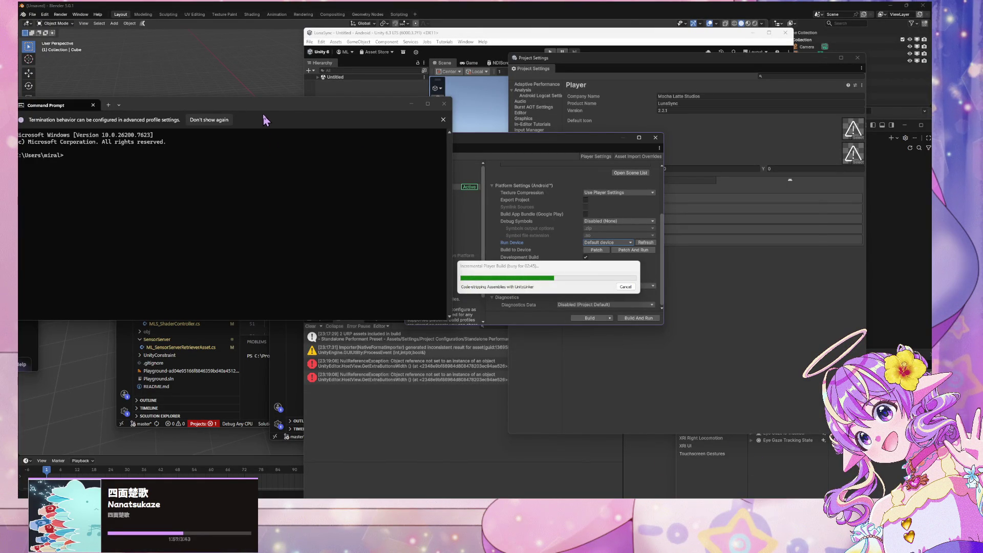
mouse_move(268, 106)
mouse_down()
mouse_move(651, 146)
mouse_move(802, 287)
mouse_up()
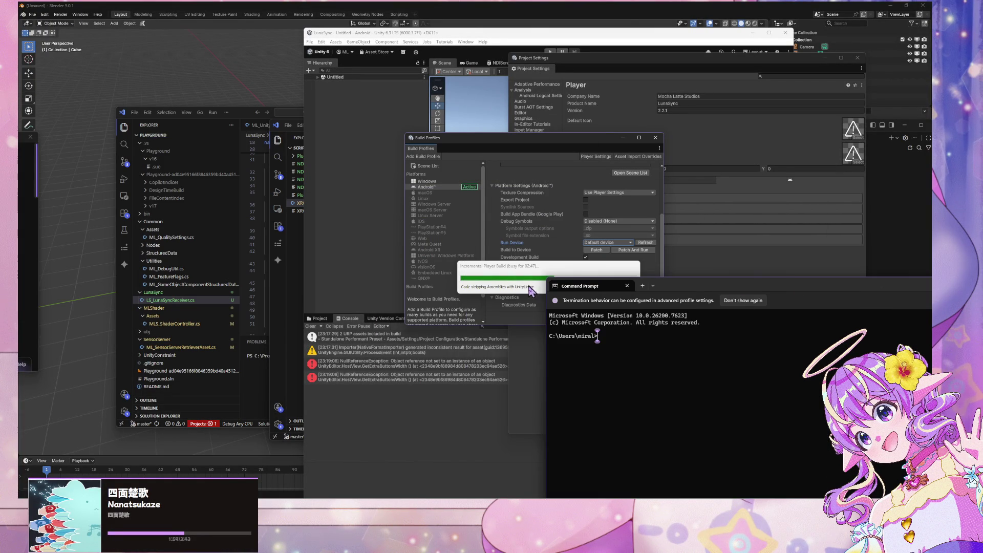
key(alt+Tab)
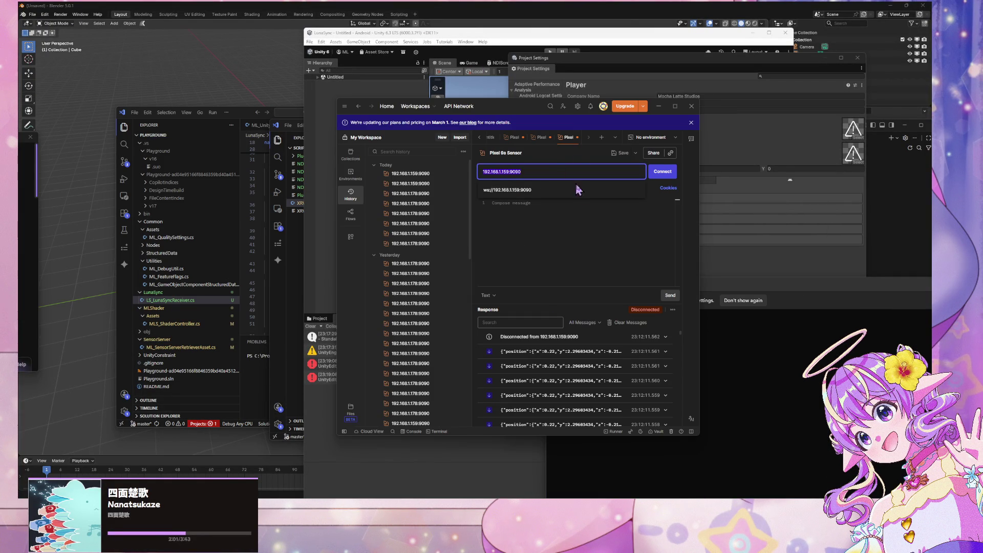
Dock Postman at the right edge, move the build progress dialog aside, and return to VS Code
mouse_move(477, 106)
mouse_down()
mouse_move(813, 256)
mouse_move(818, 143)
mouse_up()
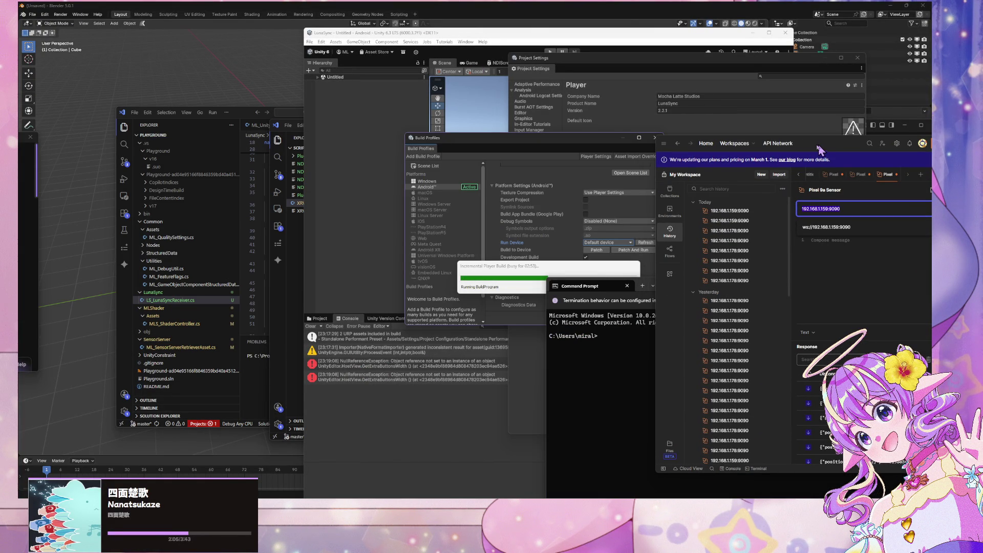
drag(510, 273, 442, 197)
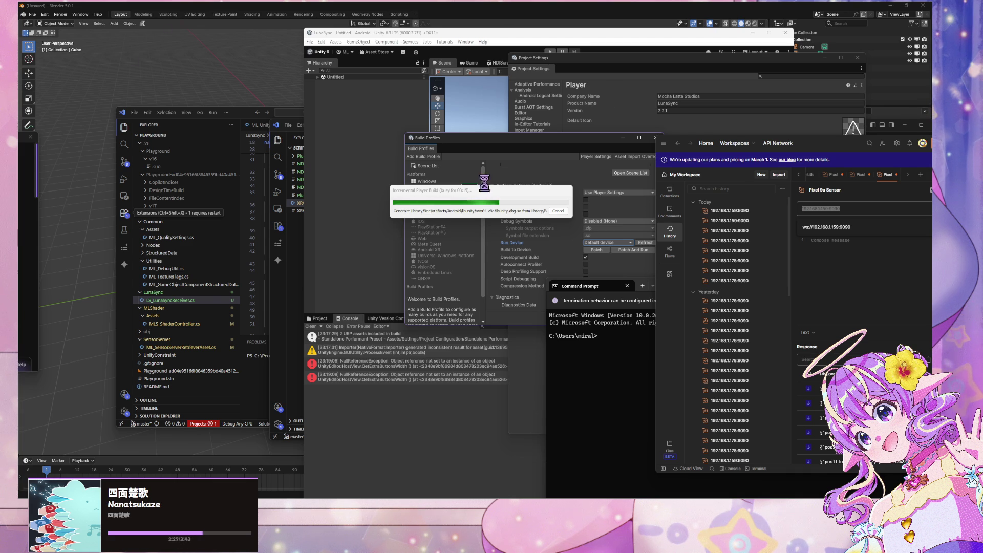
drag(485, 191, 398, 181)
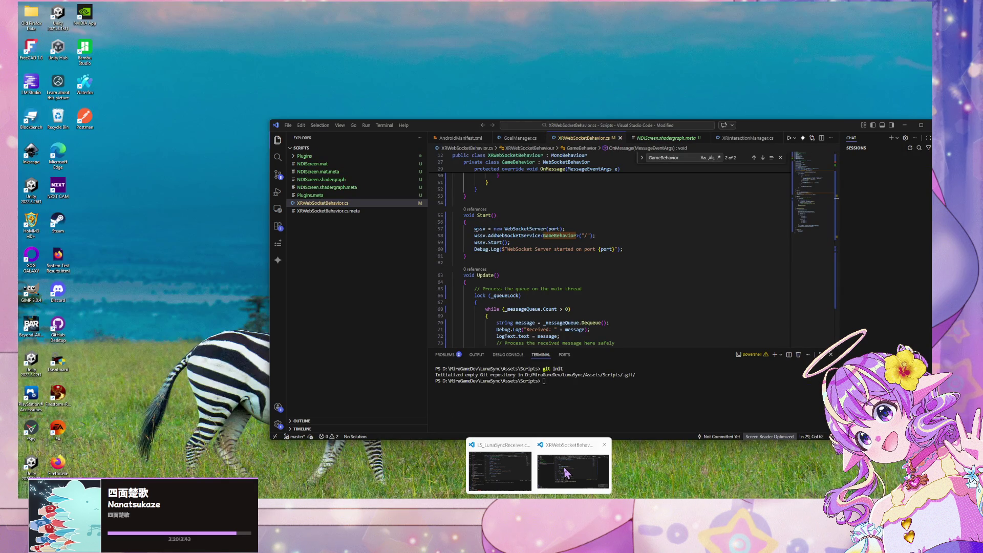
click(567, 473)
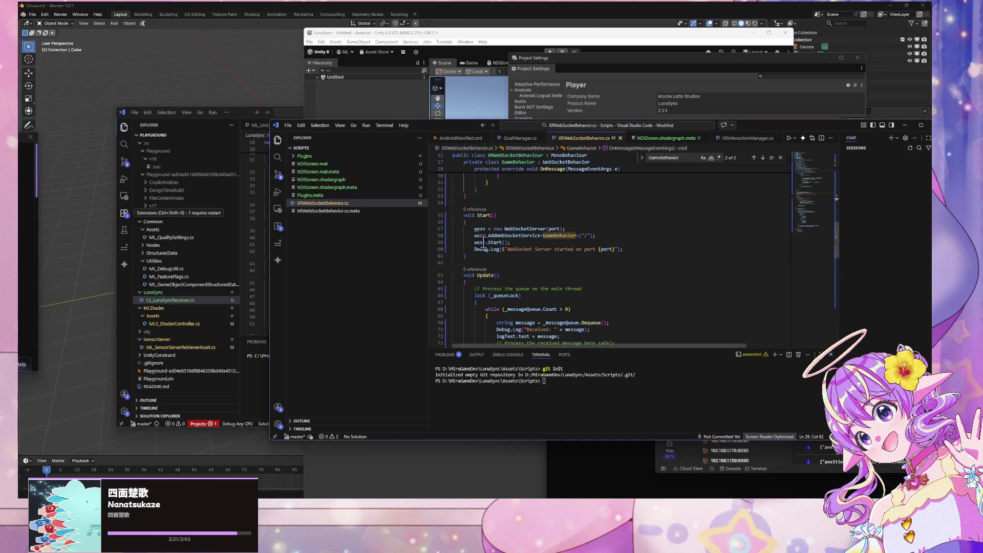
Scroll through XRWebSocketBehavior.cs and select the _messageQueue field
scroll(532, 227, down, 10)
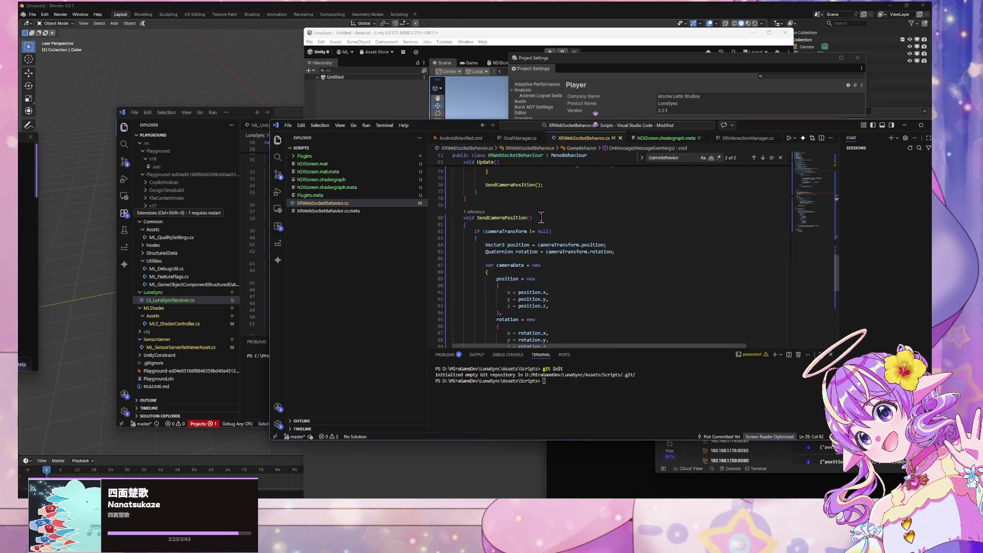
scroll(540, 218, up, 15)
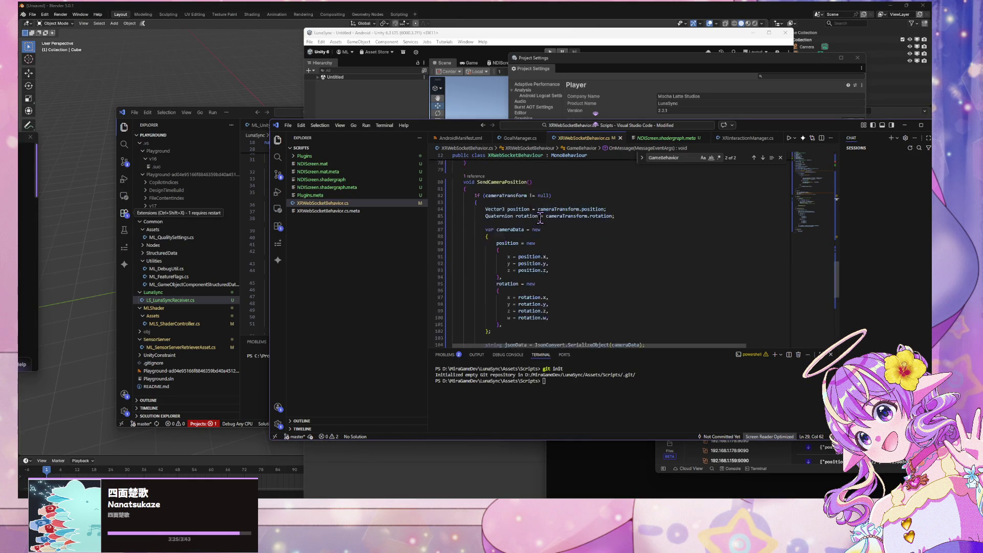
scroll(540, 217, up, 7)
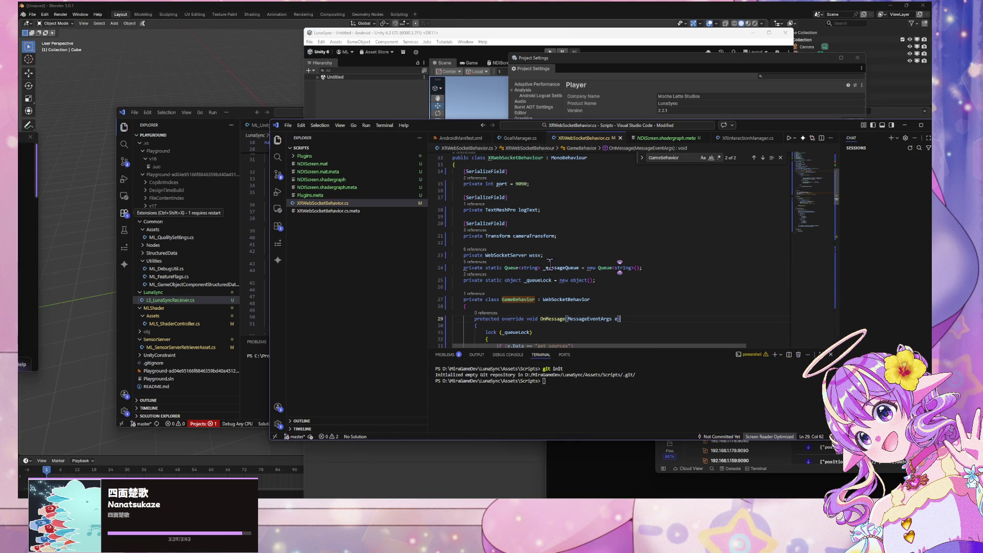
scroll(549, 264, up, 1)
scroll(550, 264, down, 1)
click(548, 263)
Search the script for 'port' and step back and forth through the matches
key(ctrl+f)
text(port)
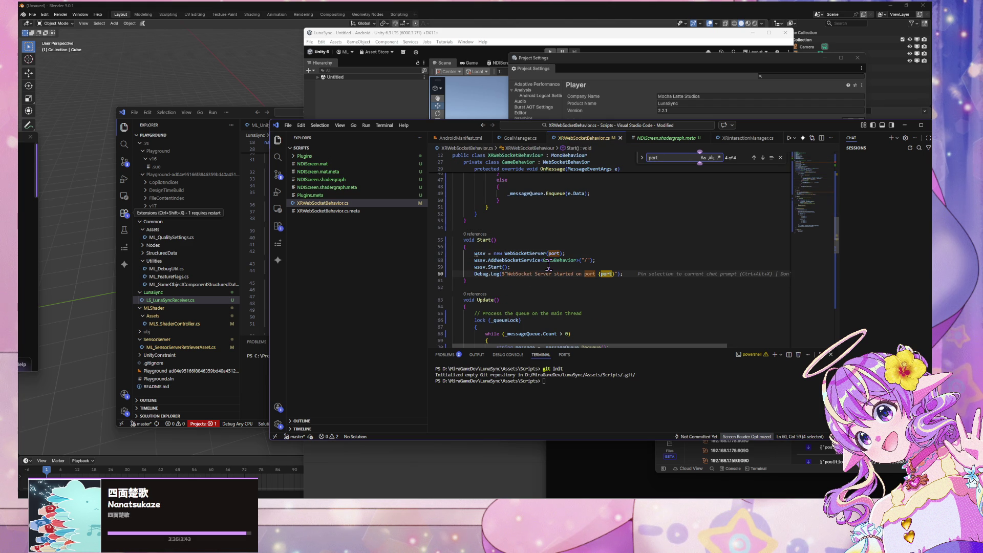
key(shift+Return)
key(Return)
scroll(549, 264, up, 10)
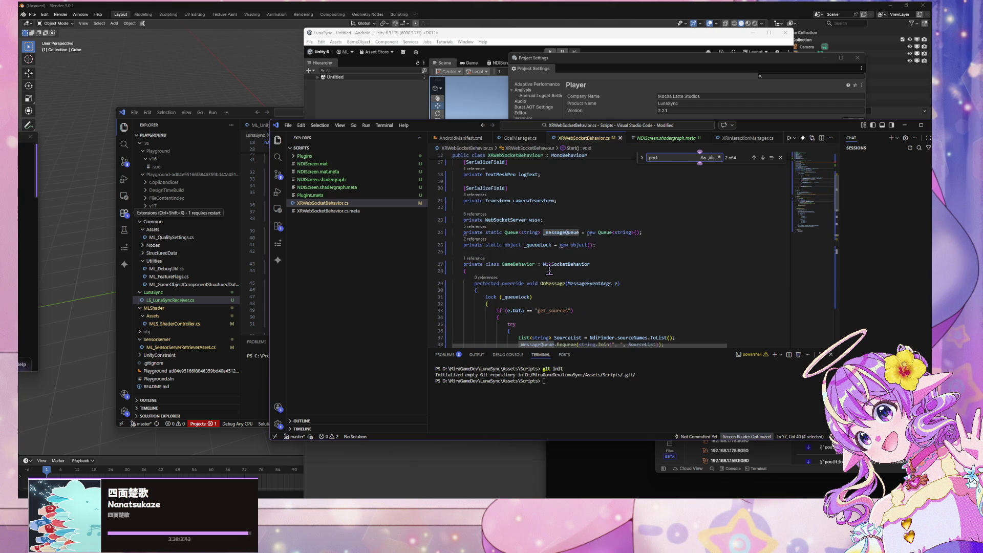
scroll(549, 270, down, 12)
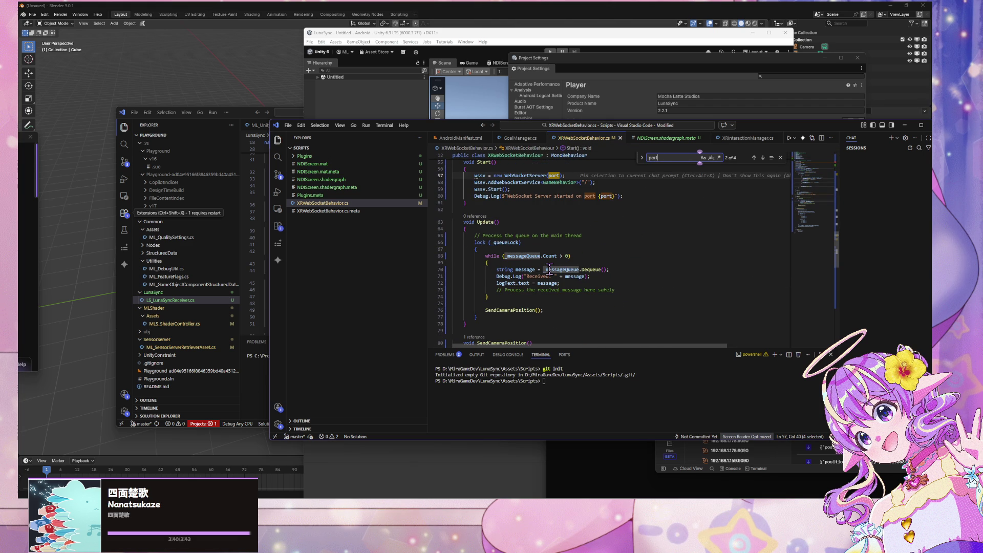
Review the rest of the script, then switch to the WarudoMods Unity window
click(625, 296)
scroll(545, 302, down, 14)
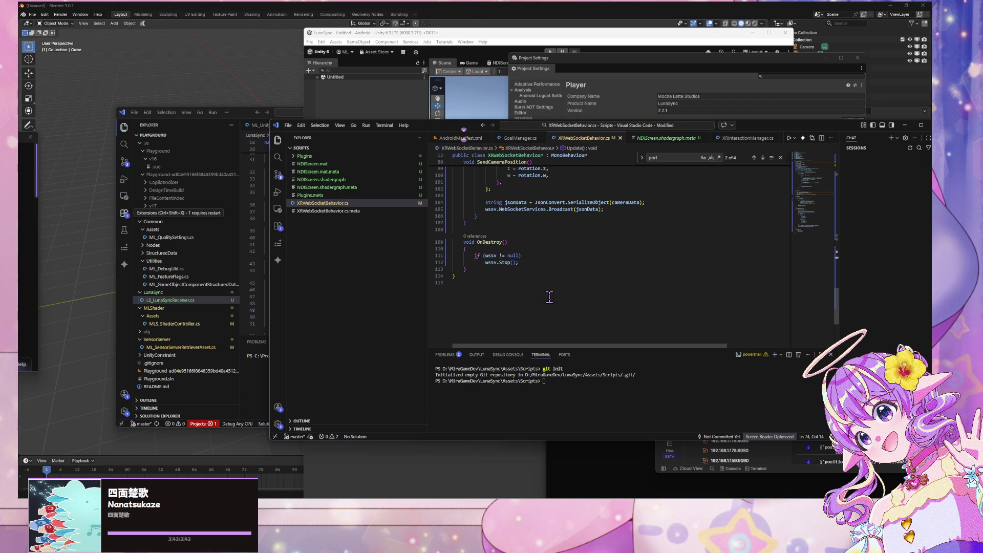
scroll(537, 253, up, 15)
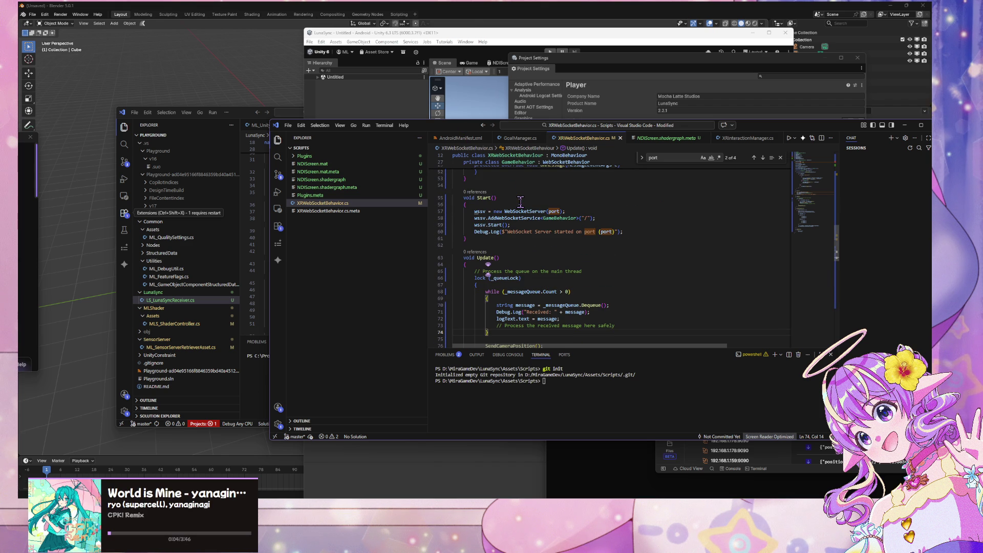
scroll(520, 201, up, 13)
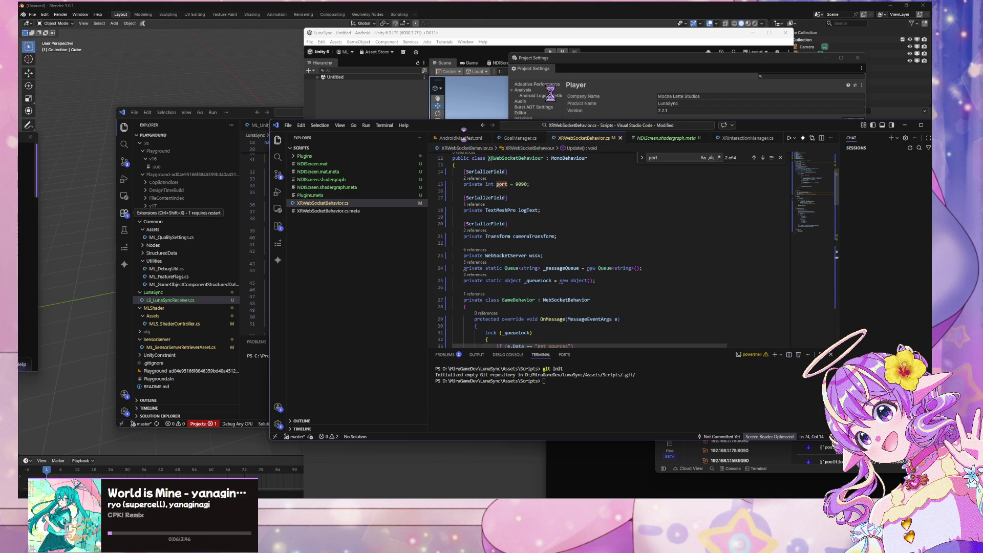
click(523, 497)
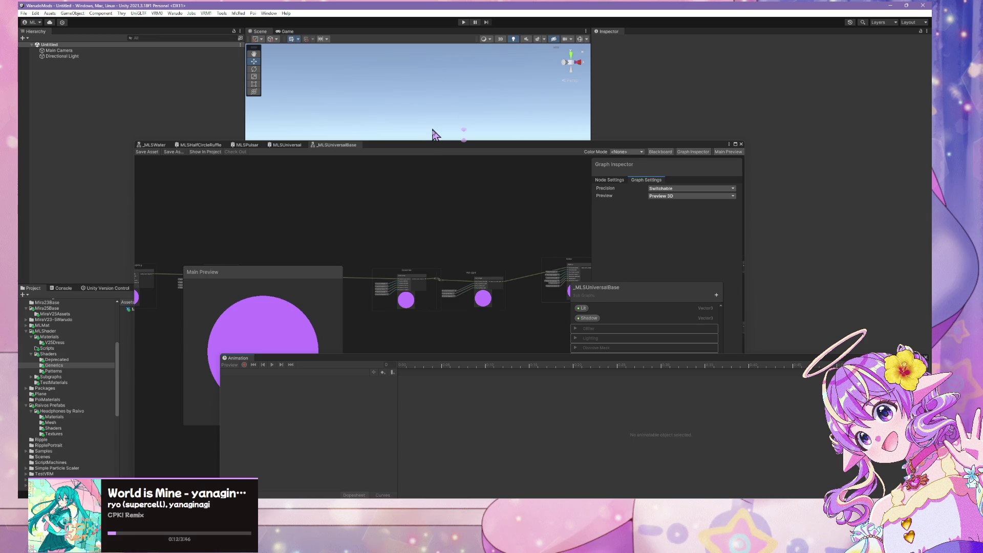
Bring the Shader Graph window forward, select MLSUniversal, and open the Package Manager
drag(435, 145, 638, 91)
scroll(76, 358, down, 3)
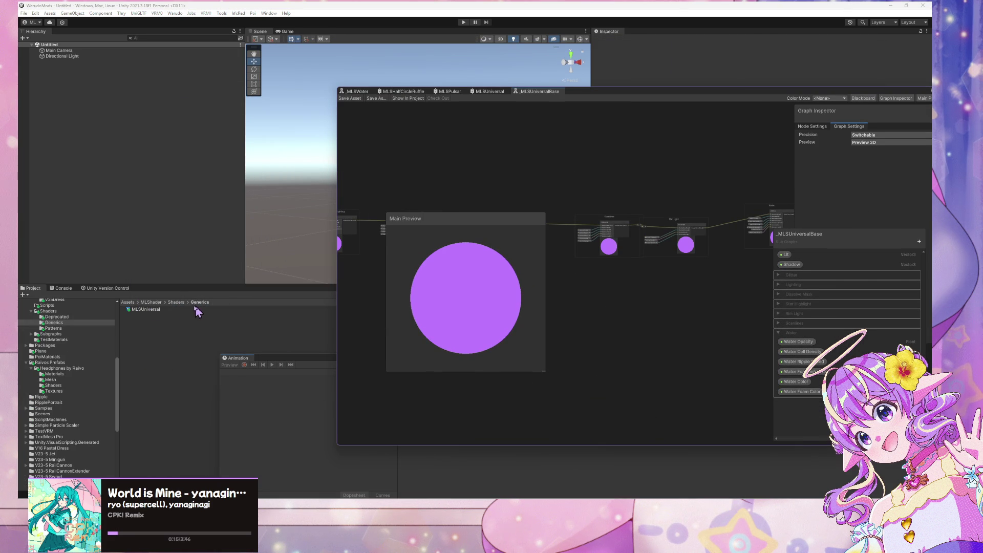
click(151, 310)
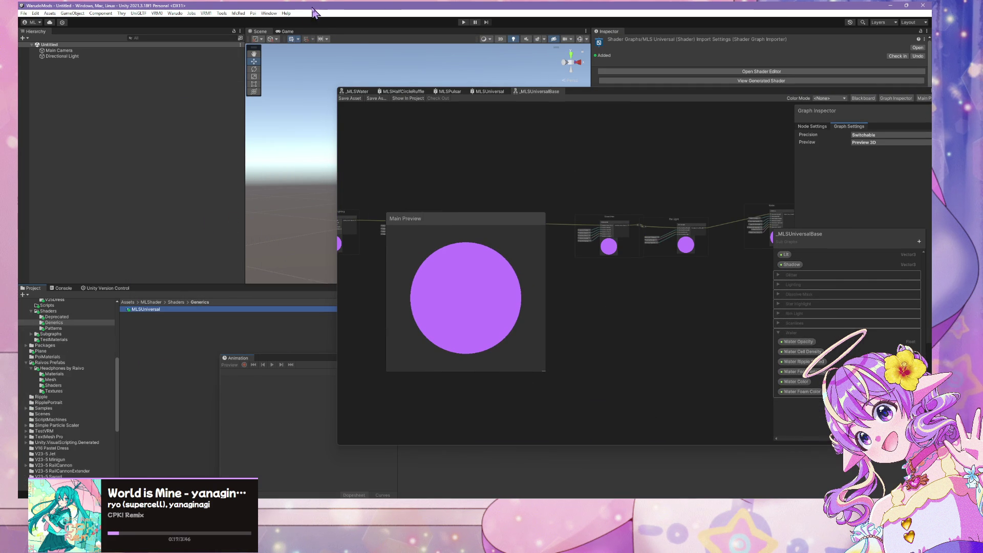
click(268, 14)
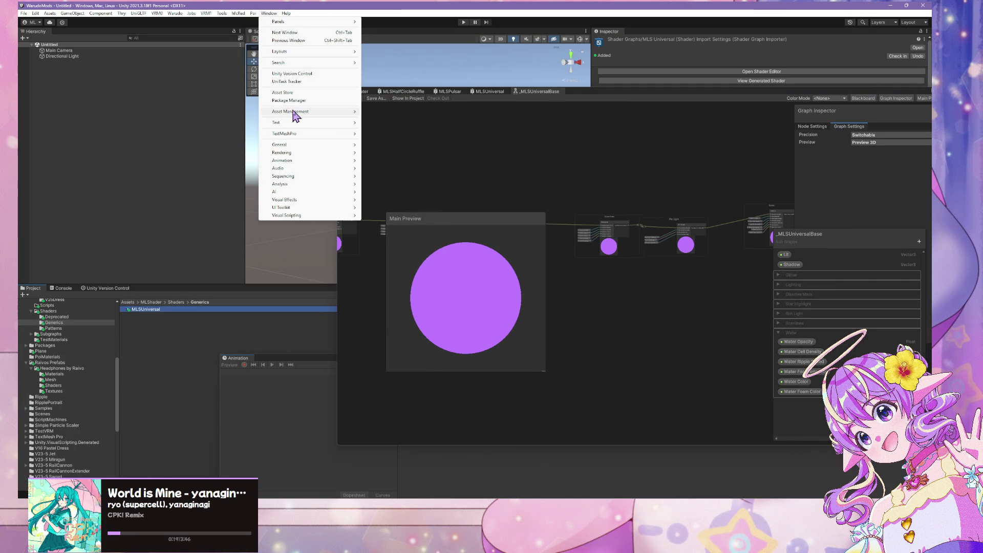
mouse_move(349, 134)
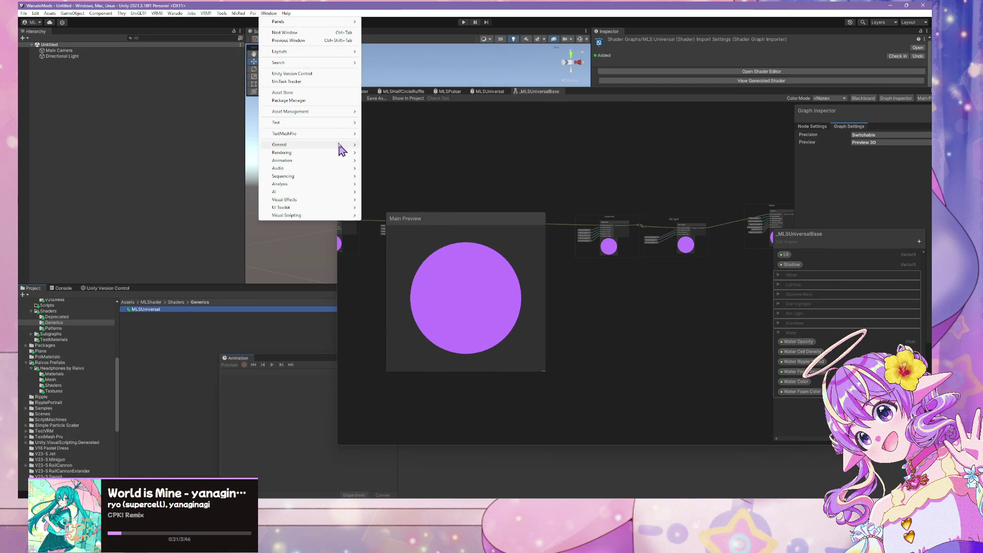
click(328, 101)
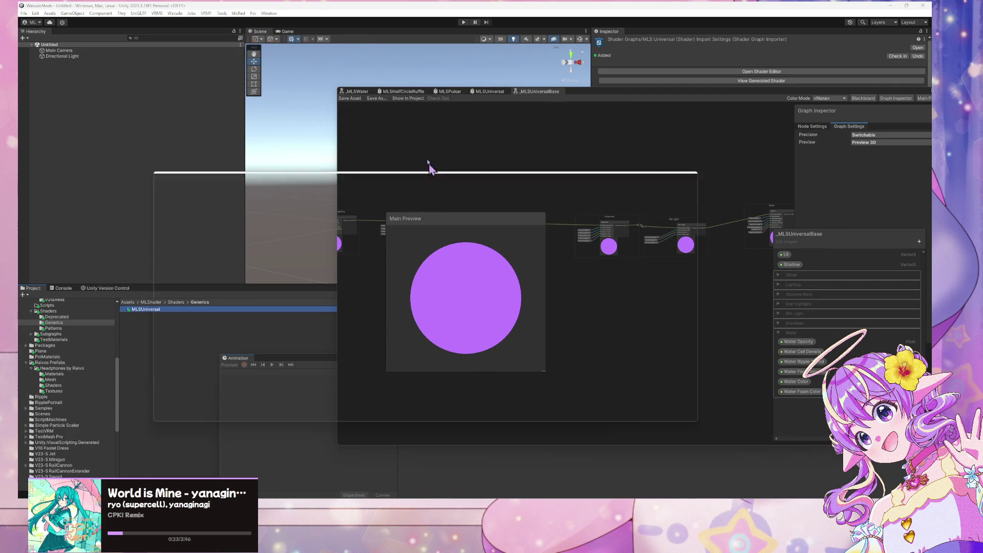
Move the Package Manager aside, view its add-package options, and return to Shader Graph
drag(350, 186, 512, 183)
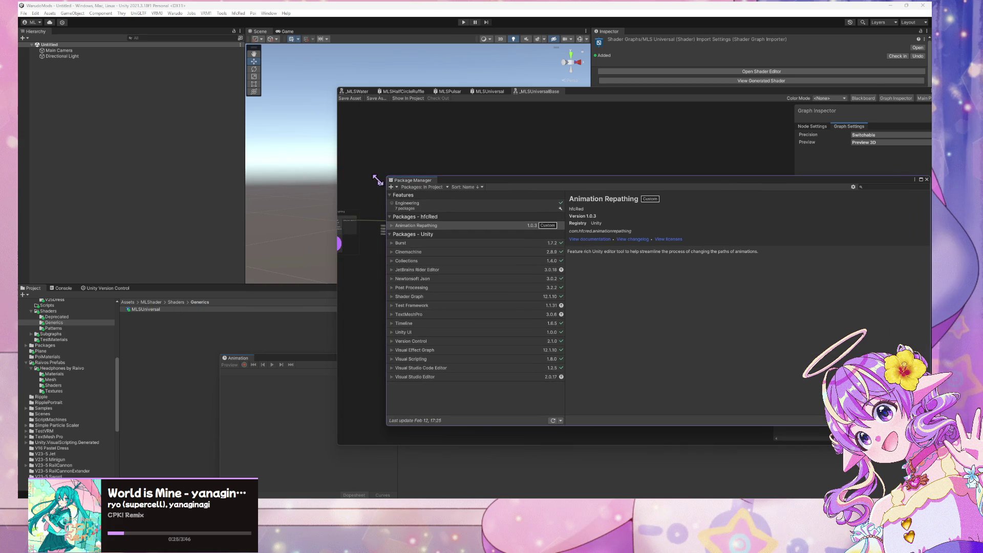
click(391, 187)
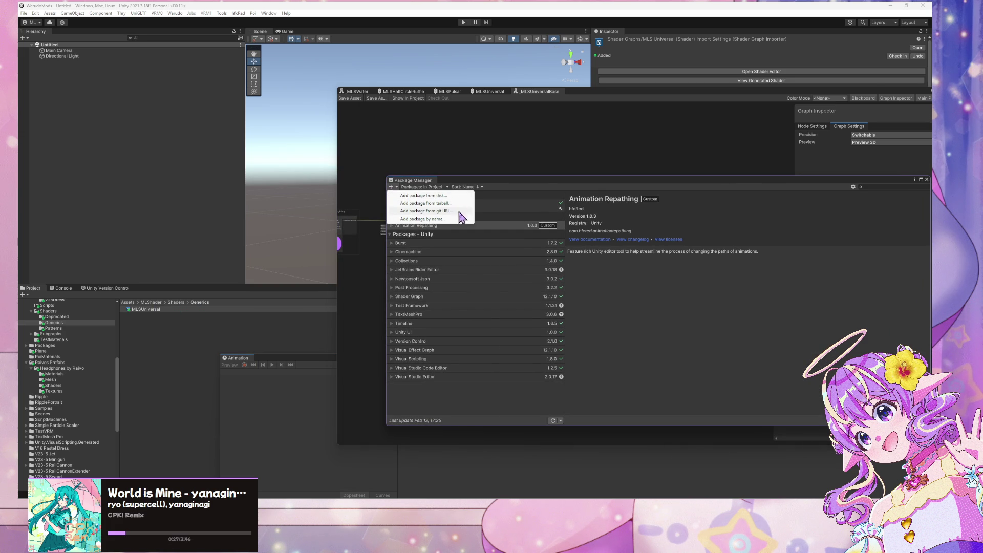
click(541, 174)
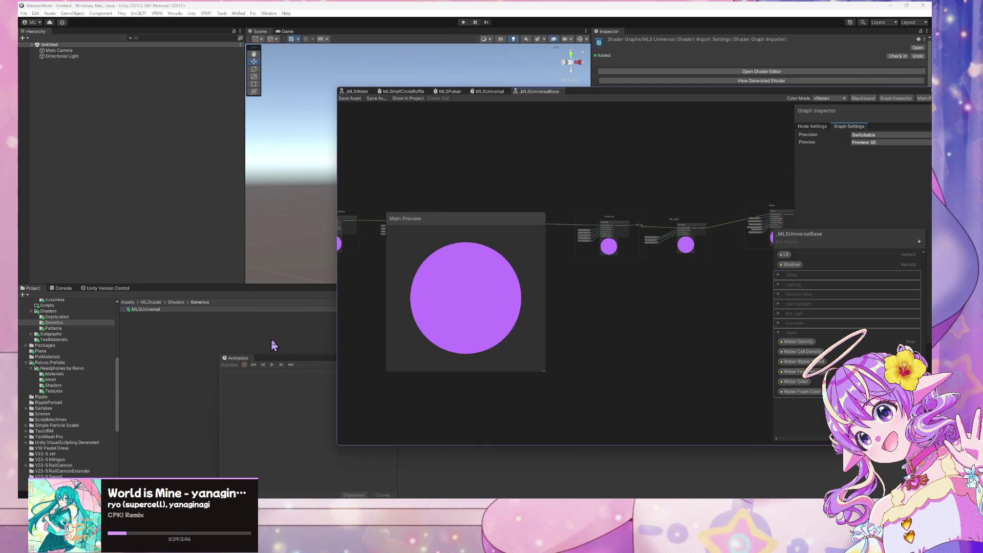
key(alt+Tab)
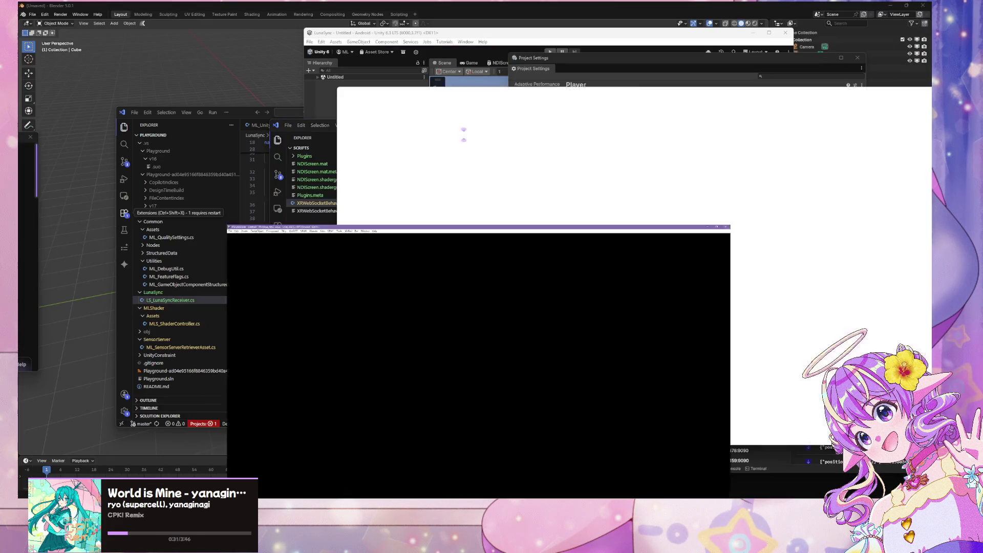
Reopen the Package Manager, review its add-package options, then close it
click(270, 14)
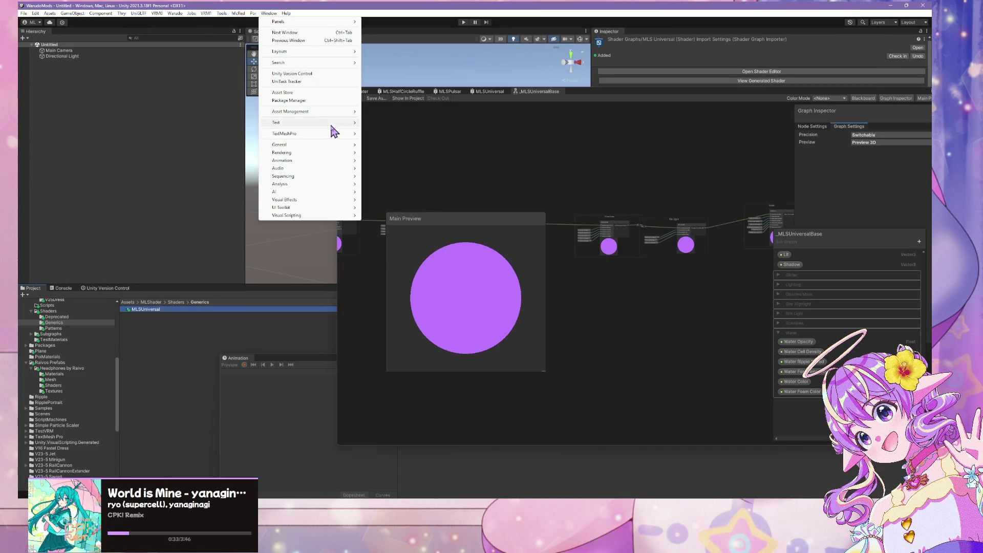
click(336, 101)
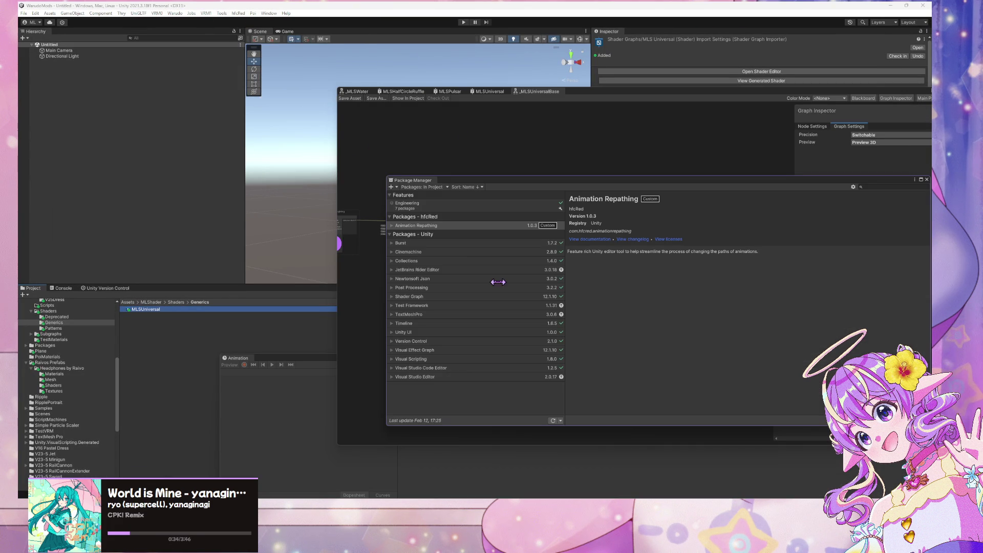
drag(410, 172, 272, 138)
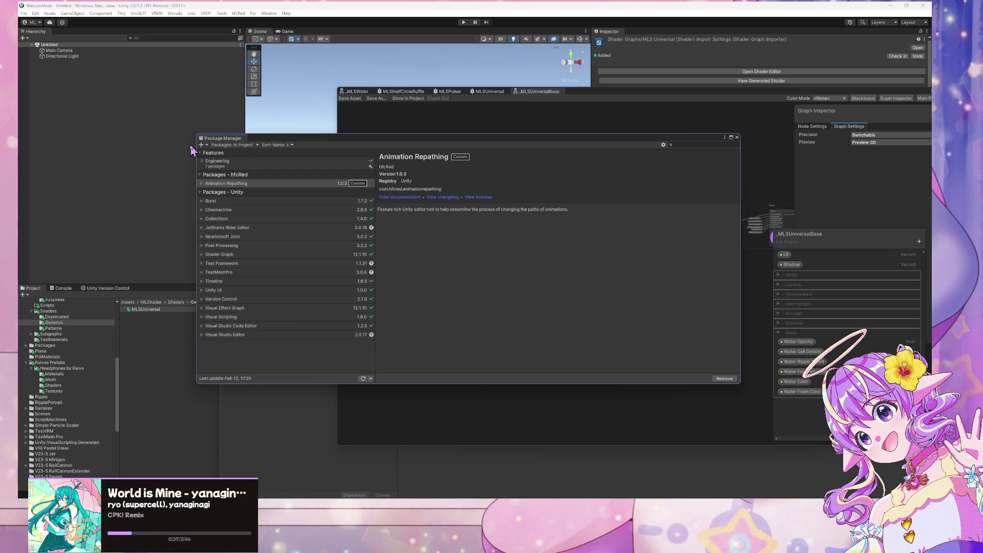
click(207, 145)
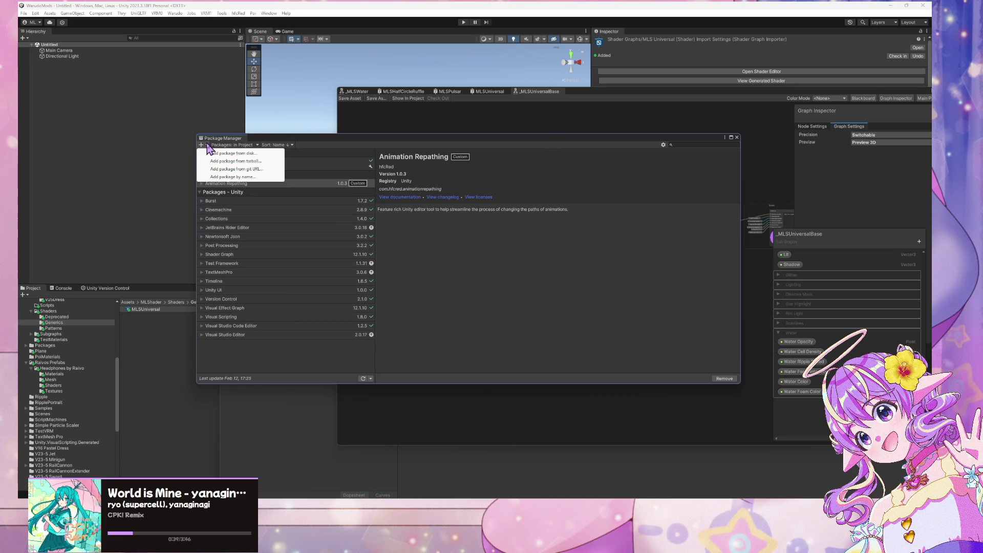
click(362, 388)
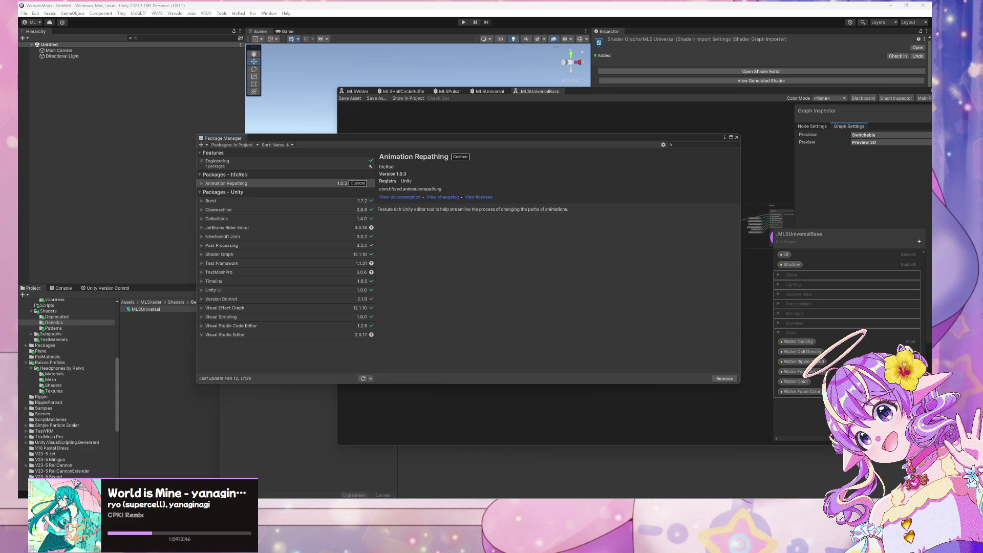
click(737, 138)
Start Export Package for MLSUniversal and move the export dialog up and to the right
click(174, 13)
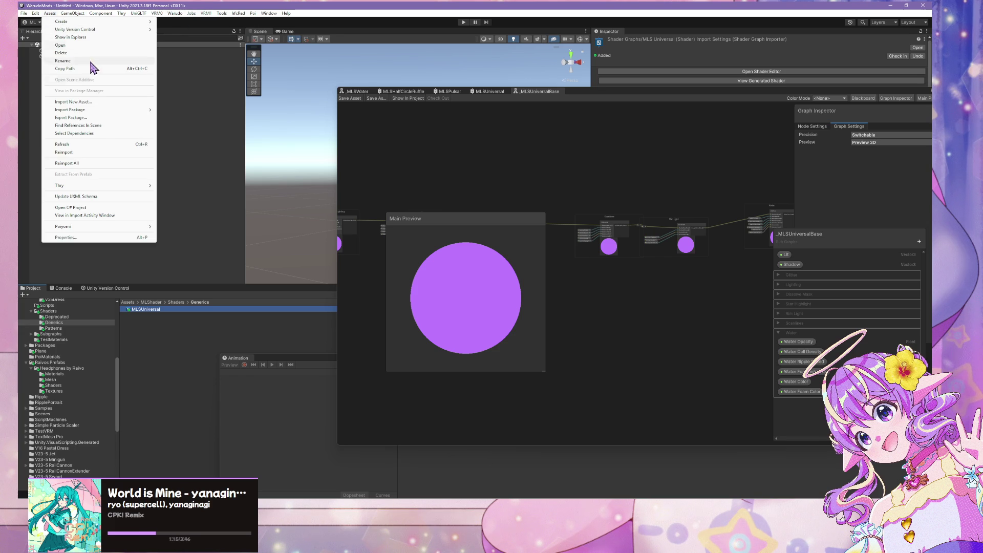
click(103, 117)
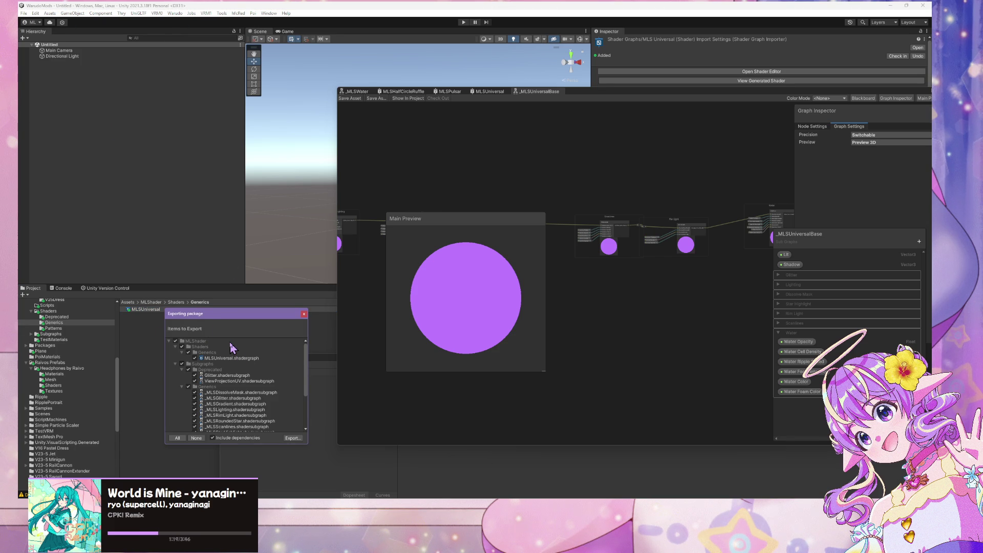
scroll(231, 348, down, 5)
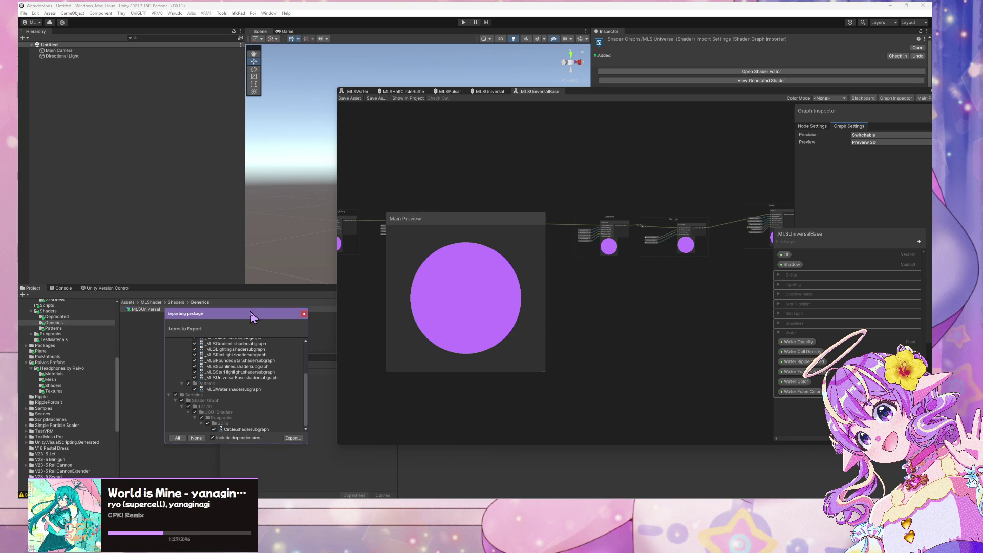
drag(252, 316, 435, 249)
Review the items to export, select ViewProjectionUV.shadersubgraph, and show the Deprecated shaders folder
scroll(476, 307, up, 5)
scroll(445, 307, up, 5)
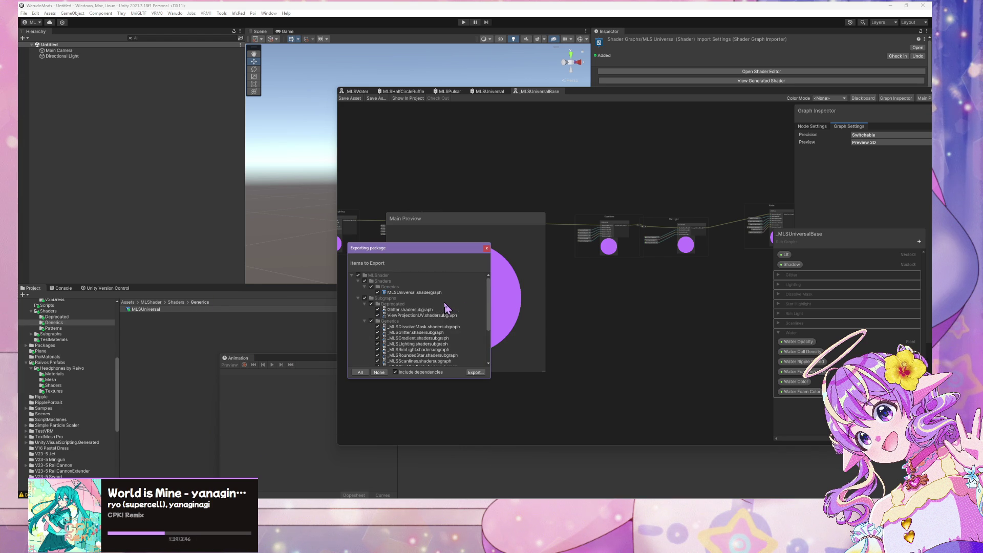
scroll(409, 323, down, 2)
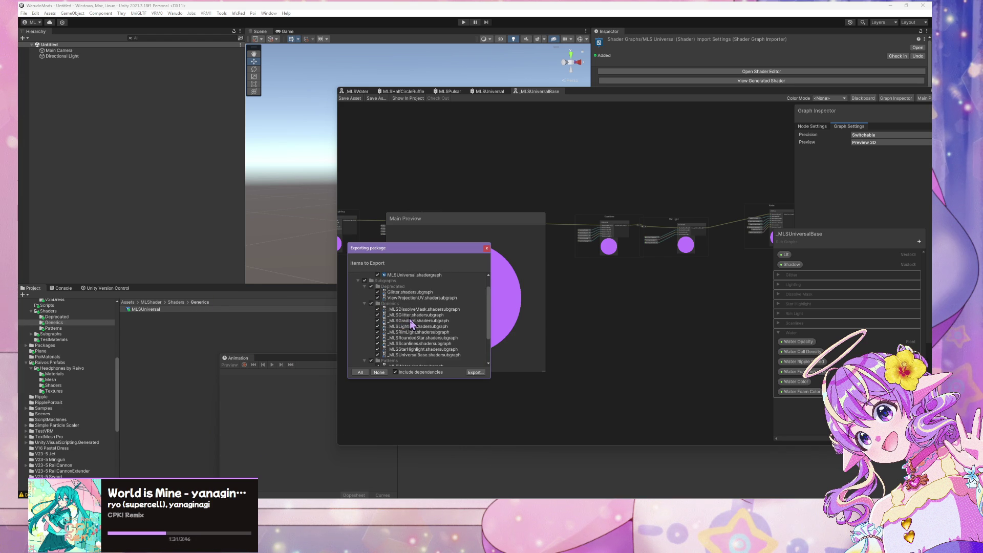
scroll(410, 321, down, 3)
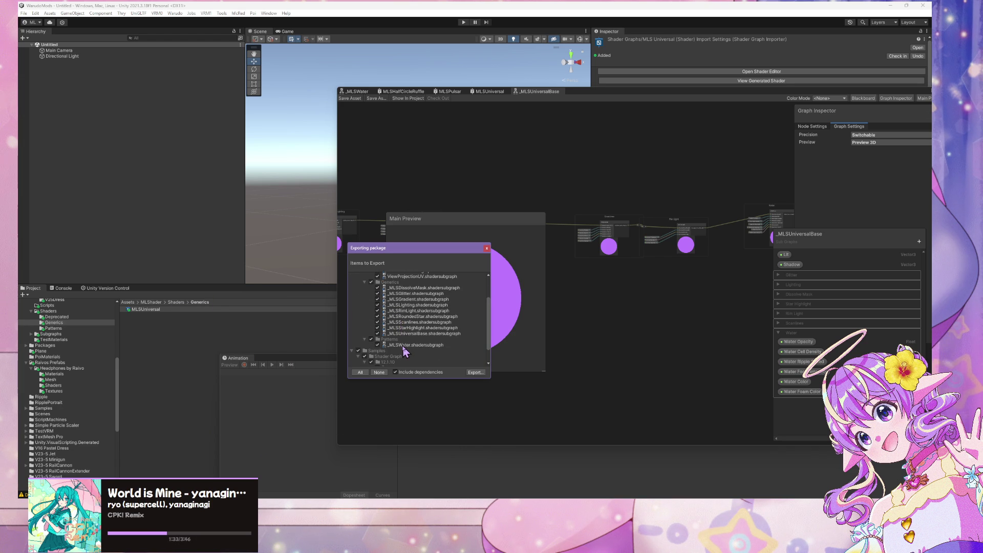
scroll(404, 351, up, 5)
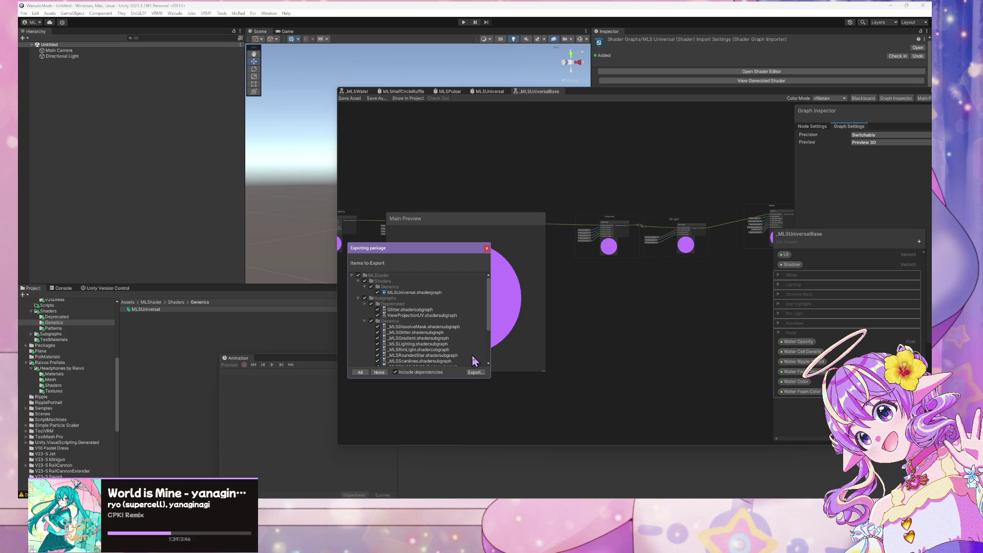
click(444, 316)
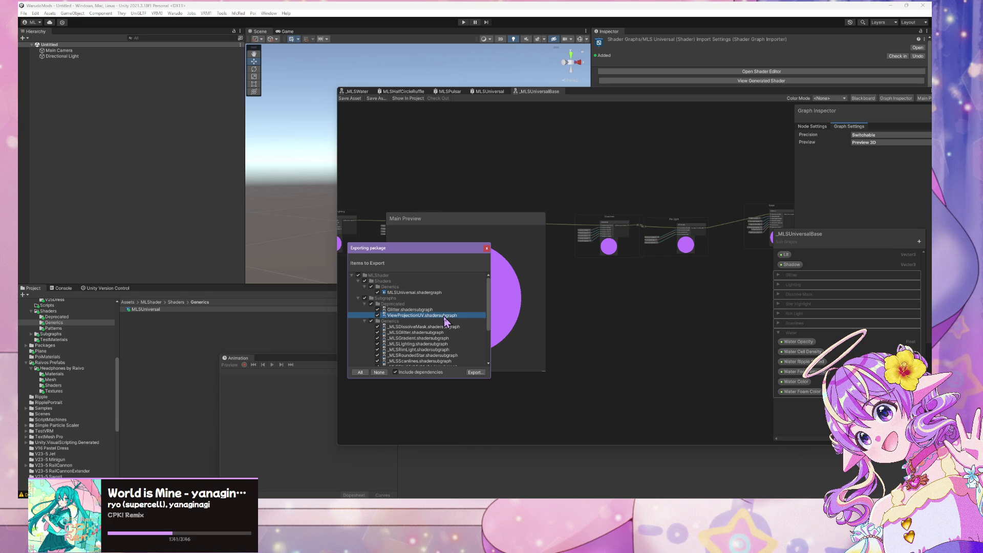
click(70, 316)
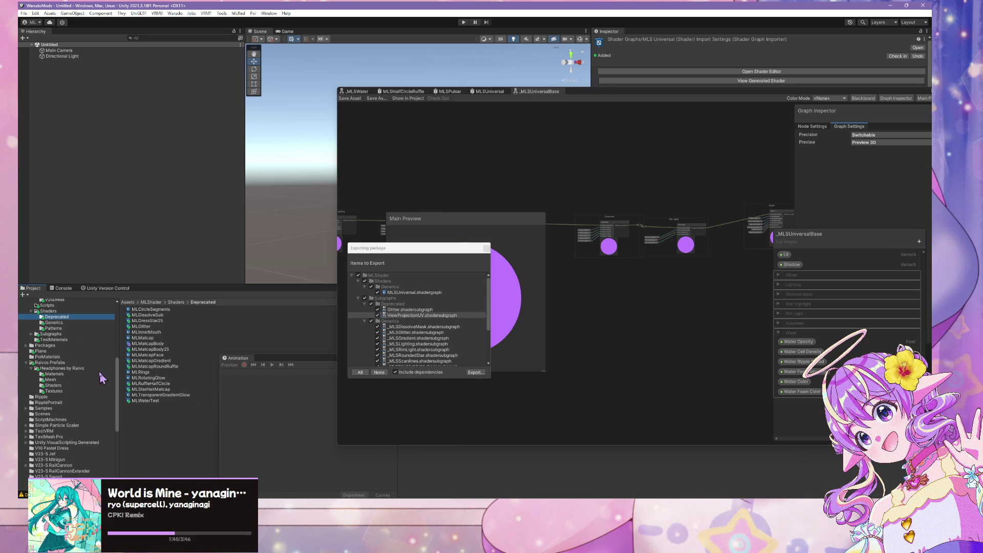
Expand the Subgraphs folder and browse its Patterns and Deprecated subfolders
scroll(82, 358, up, 5)
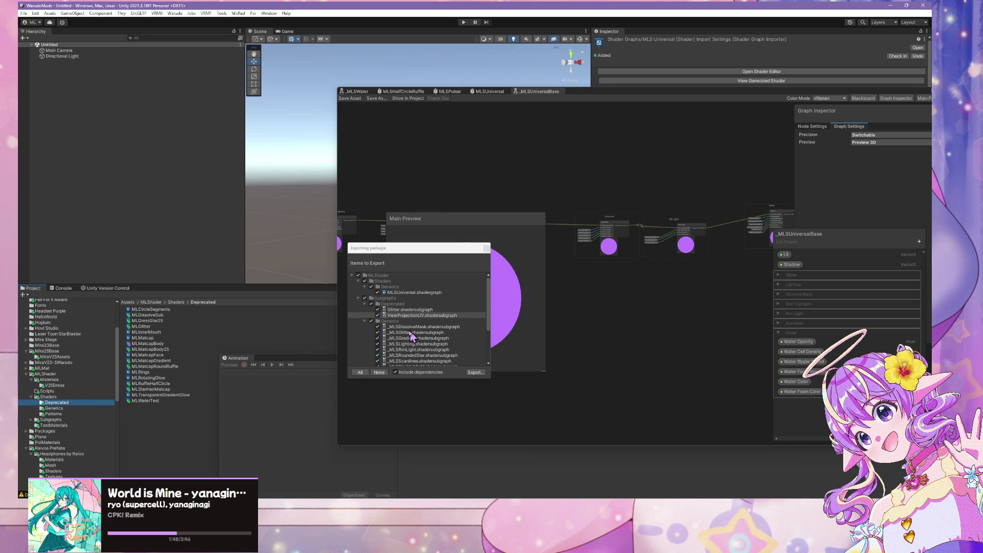
scroll(413, 338, down, 5)
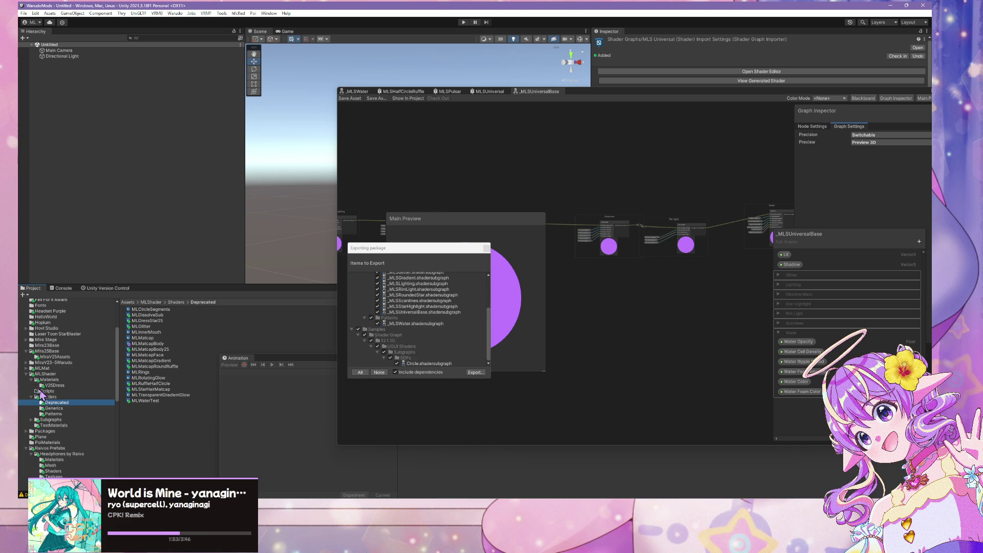
scroll(439, 318, up, 3)
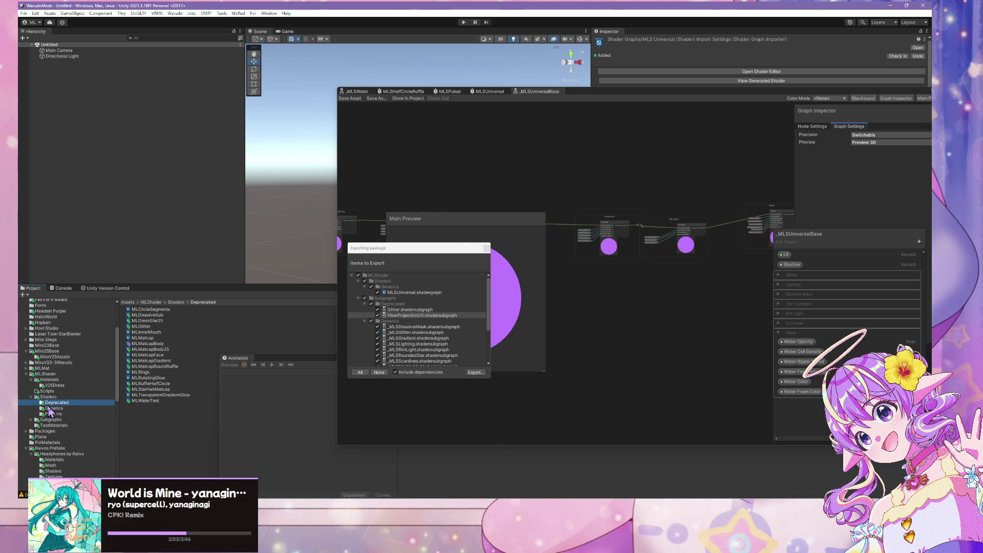
click(31, 419)
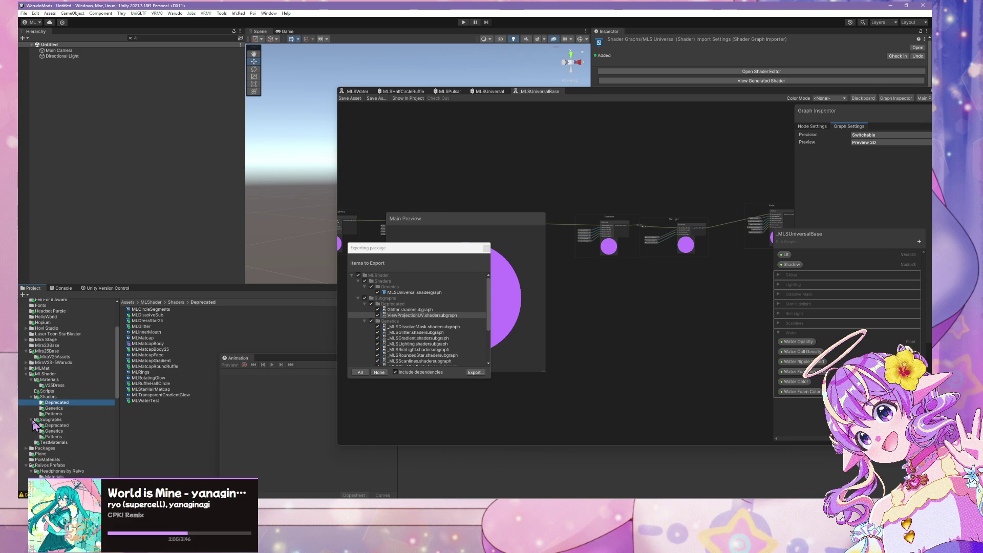
click(55, 436)
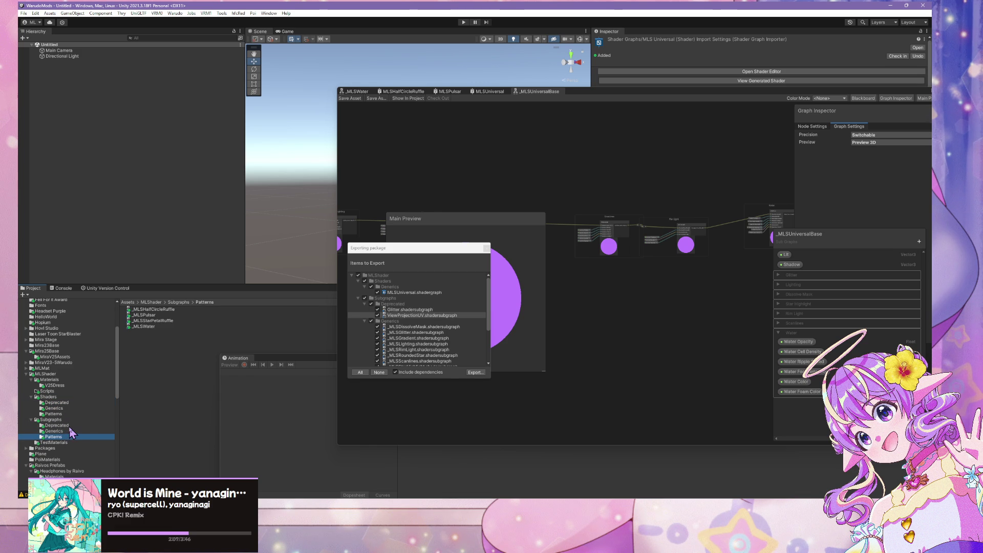
click(71, 426)
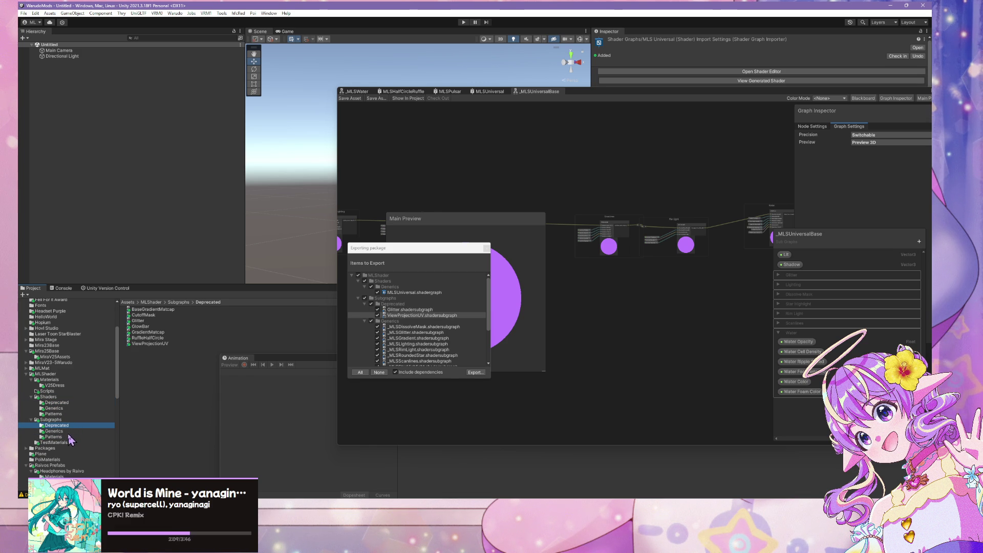
Find ViewProjectionUV in Subgraphs/Deprecated, close the export dialog, and start renaming it
click(167, 343)
click(55, 431)
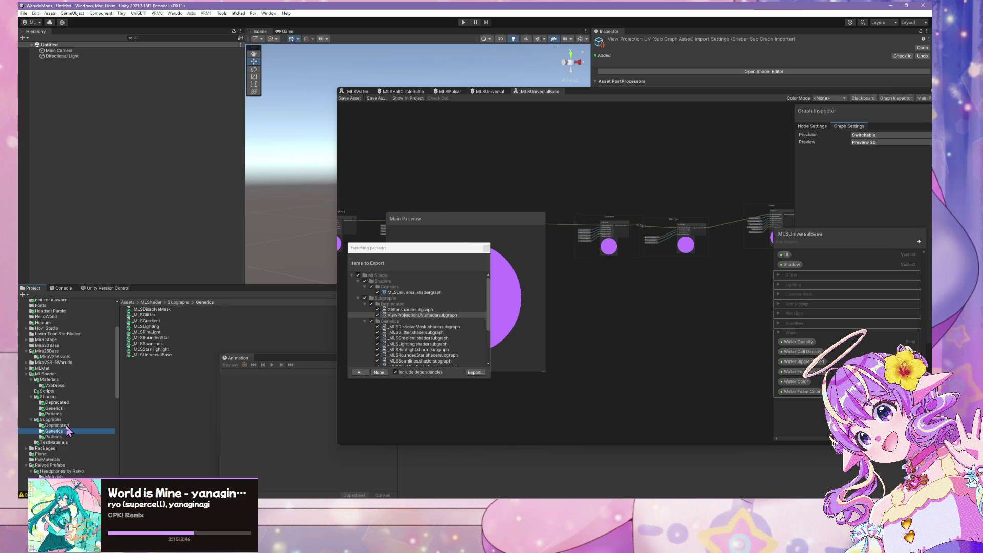
click(66, 425)
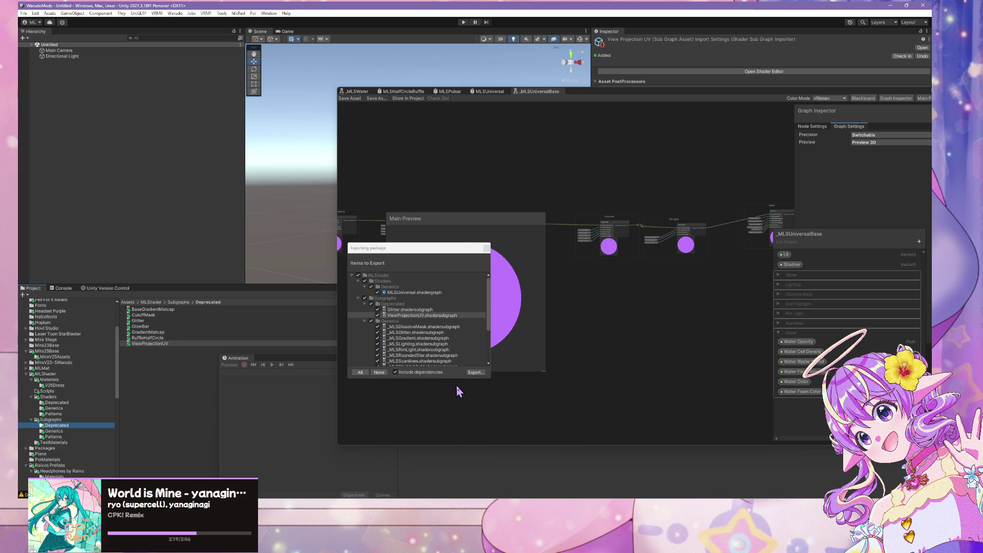
click(486, 248)
click(156, 343)
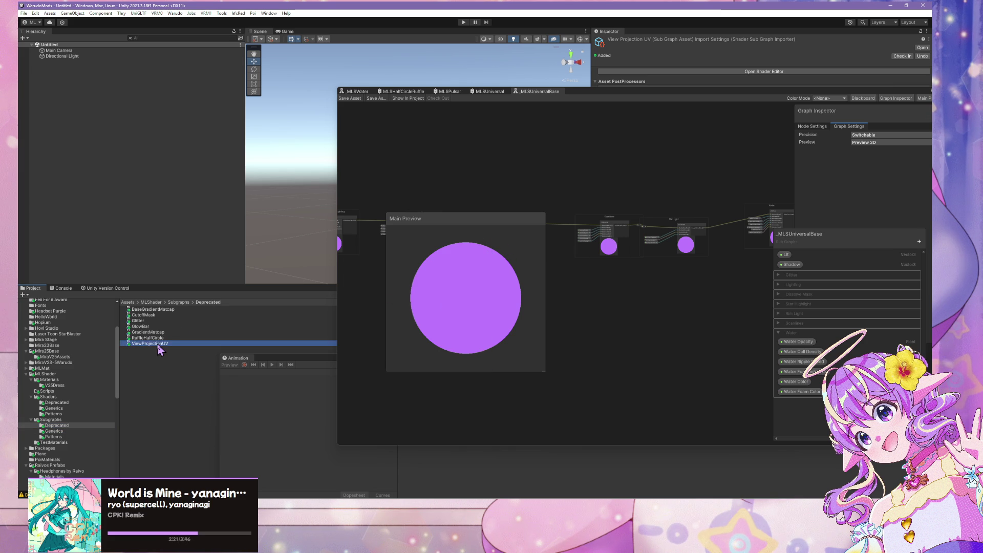
Rename ViewProjectionUV to _MLSViewProjectionUV and wait for the asset reimport to finish
click(151, 346)
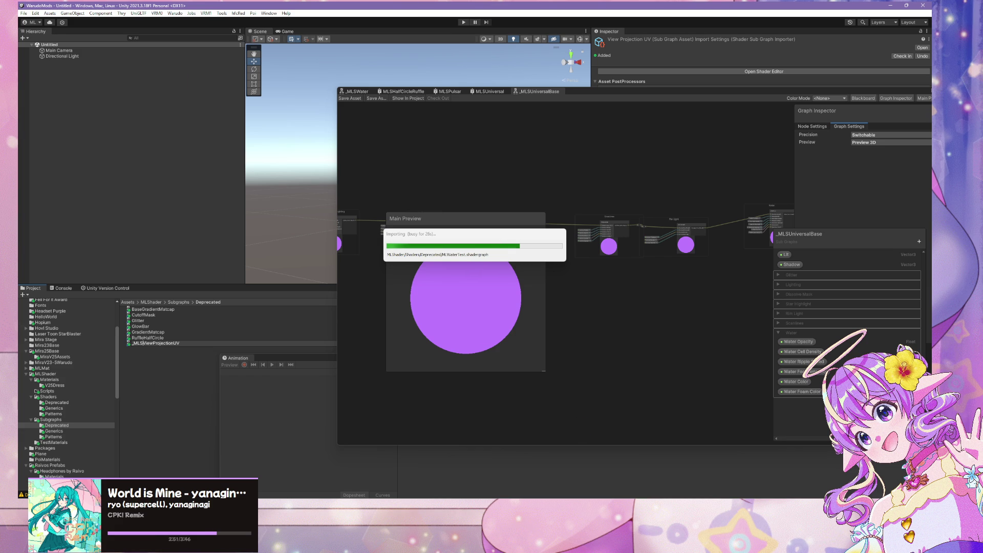
mouse_move(617, 550)
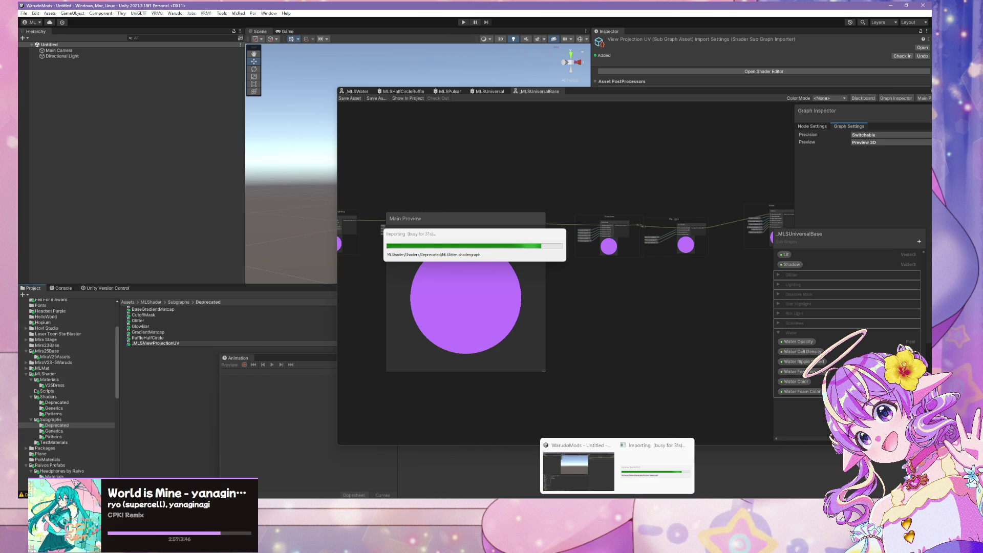
click(507, 466)
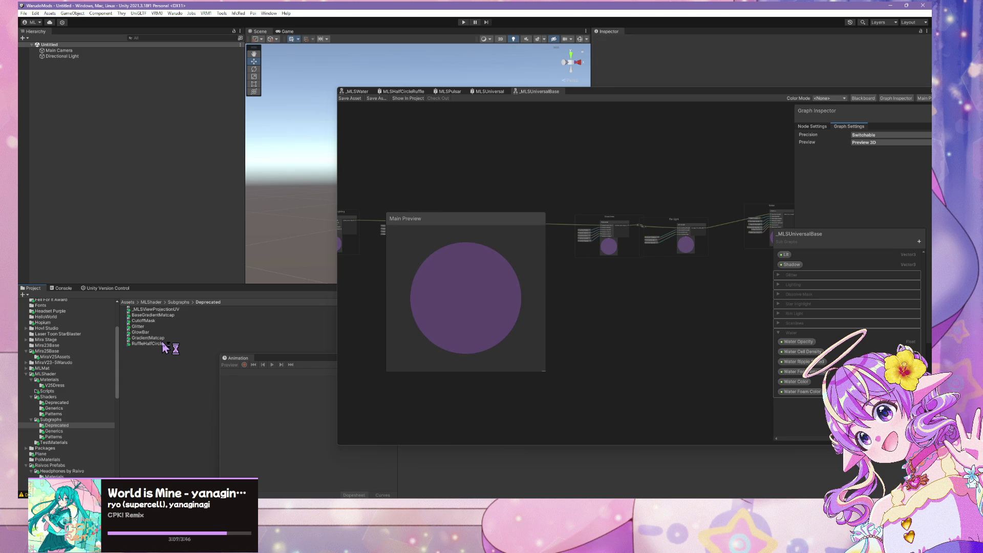
Select the renamed _MLSViewProjectionUV subgraph in the Deprecated subgraph folder
click(55, 431)
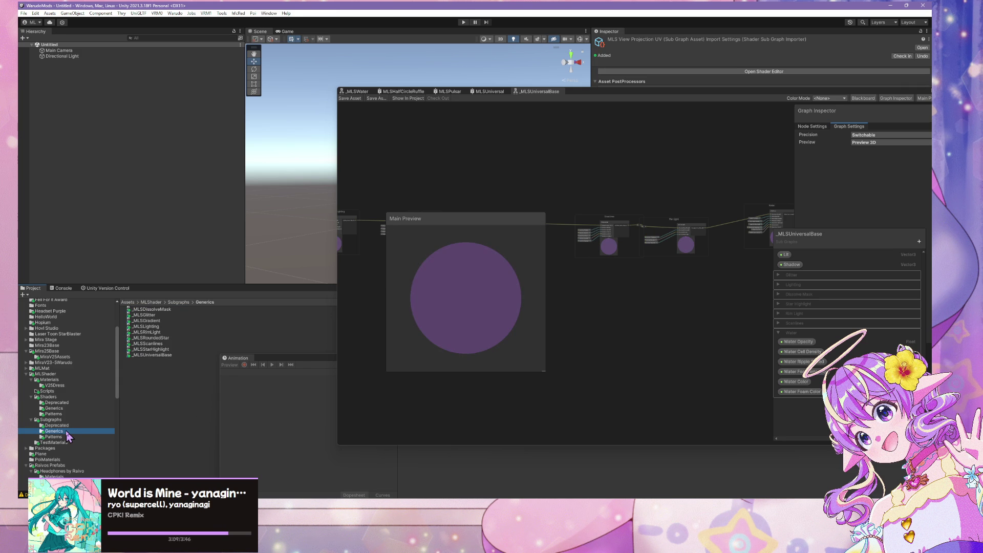
click(64, 425)
click(161, 309)
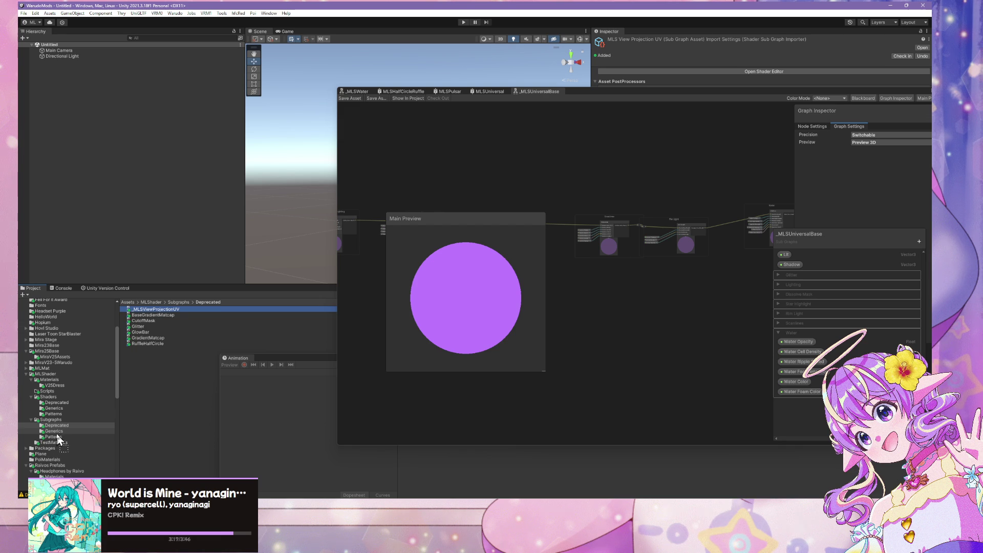
scroll(61, 441, down, 10)
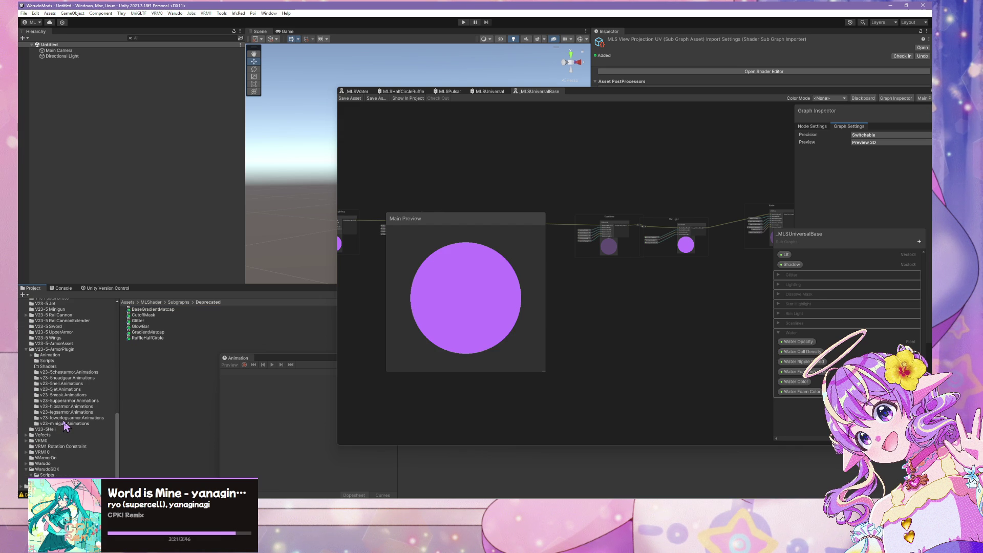
scroll(64, 426, up, 5)
scroll(69, 371, up, 5)
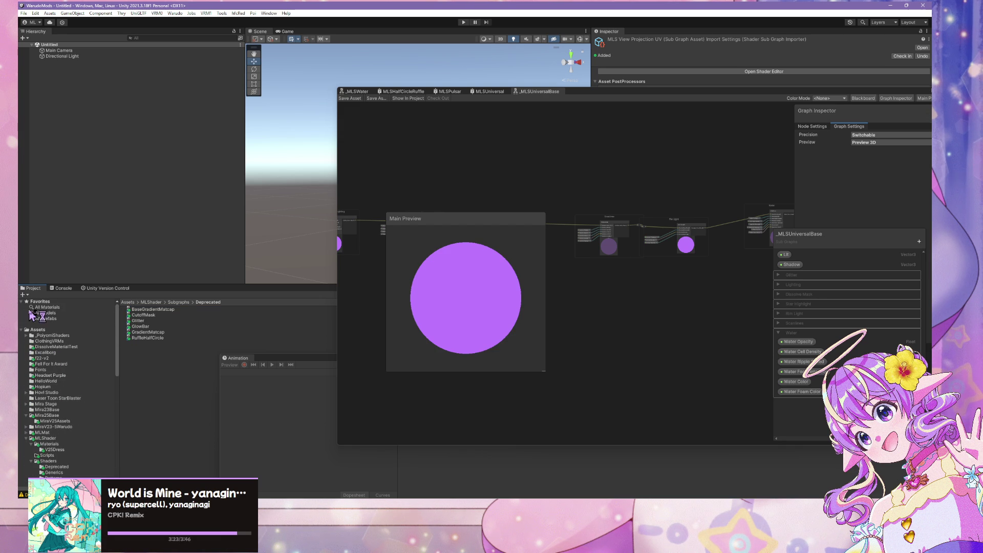
Move the Shader Graph editor aside and navigate the Project window to Shaders/Generics
drag(594, 100, 819, 156)
click(461, 295)
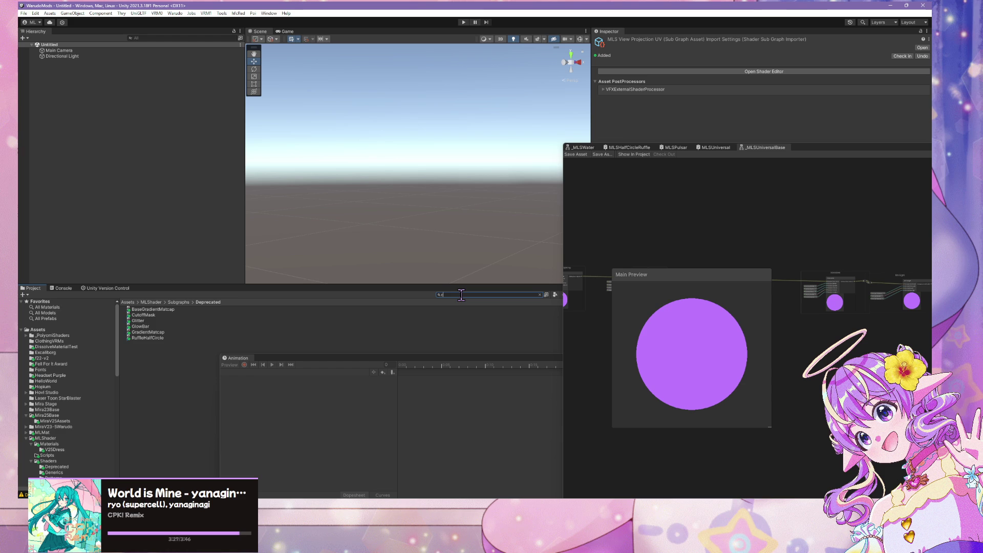
text(ircle)
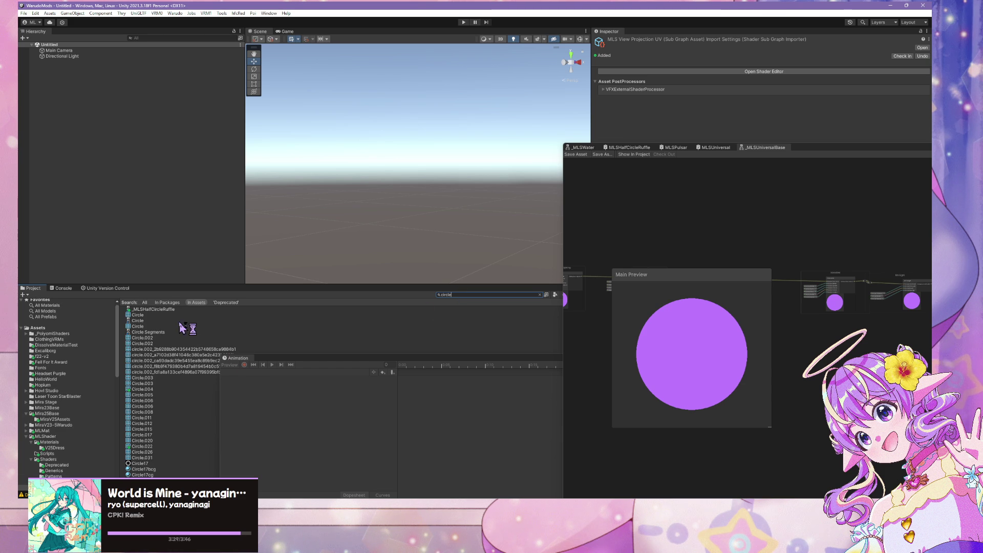
scroll(69, 439, down, 5)
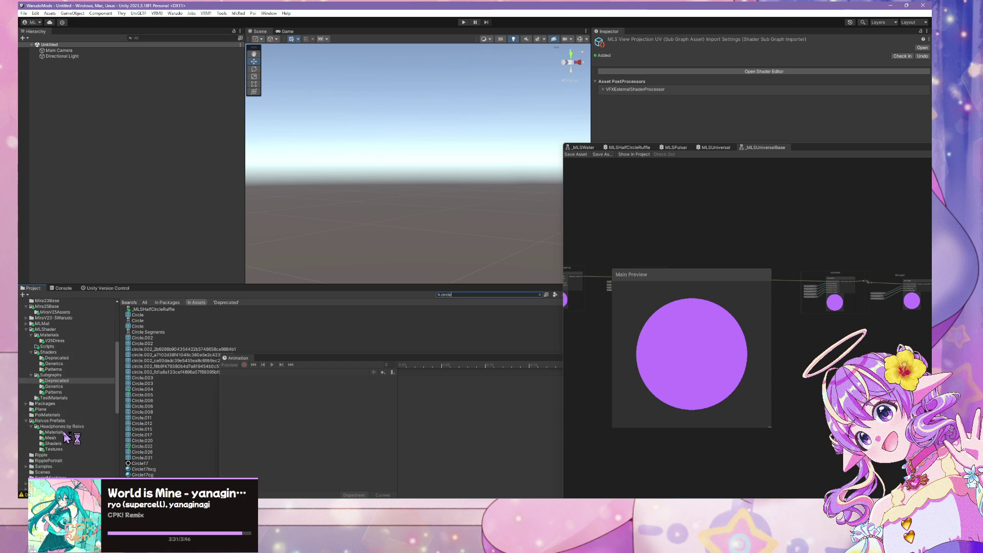
click(65, 362)
click(64, 341)
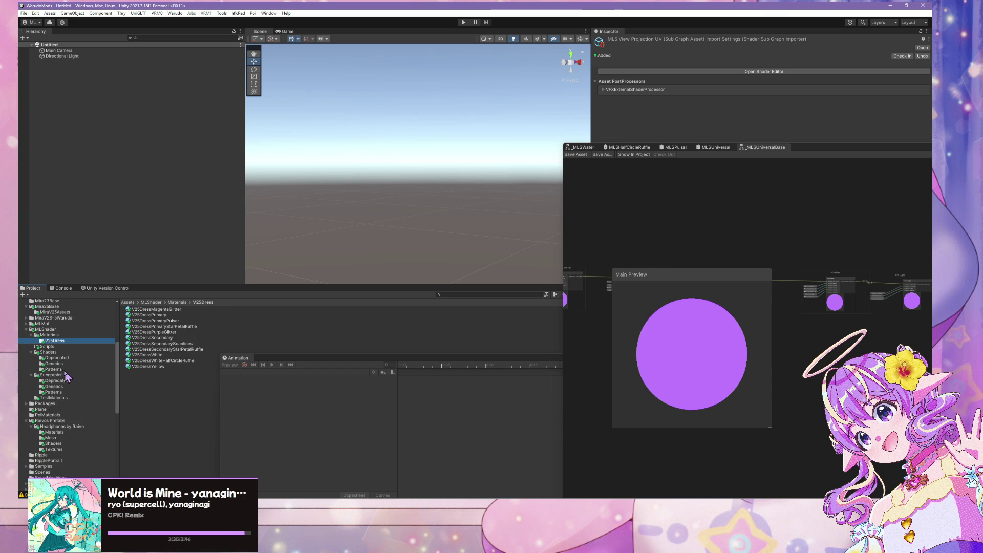
click(69, 364)
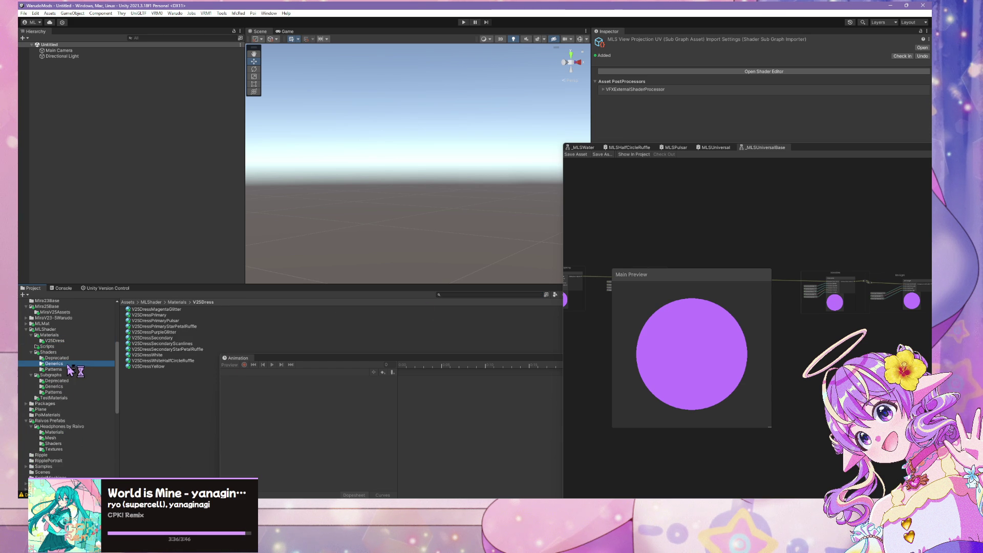
click(24, 13)
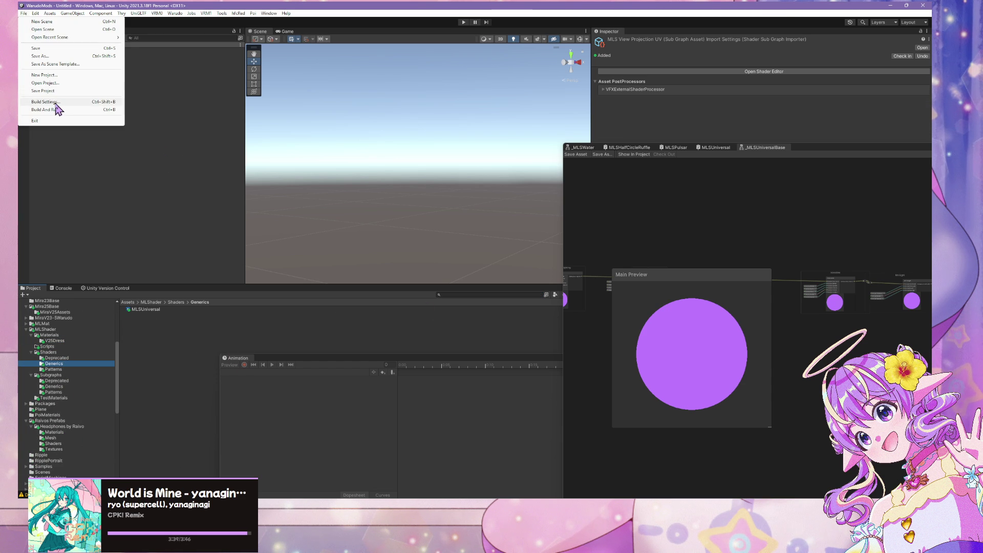
Reopen Export Package for MLSUniversal and enlarge the dialog to list every dependency, including _MLSViewProjectionUV
mouse_move(55, 16)
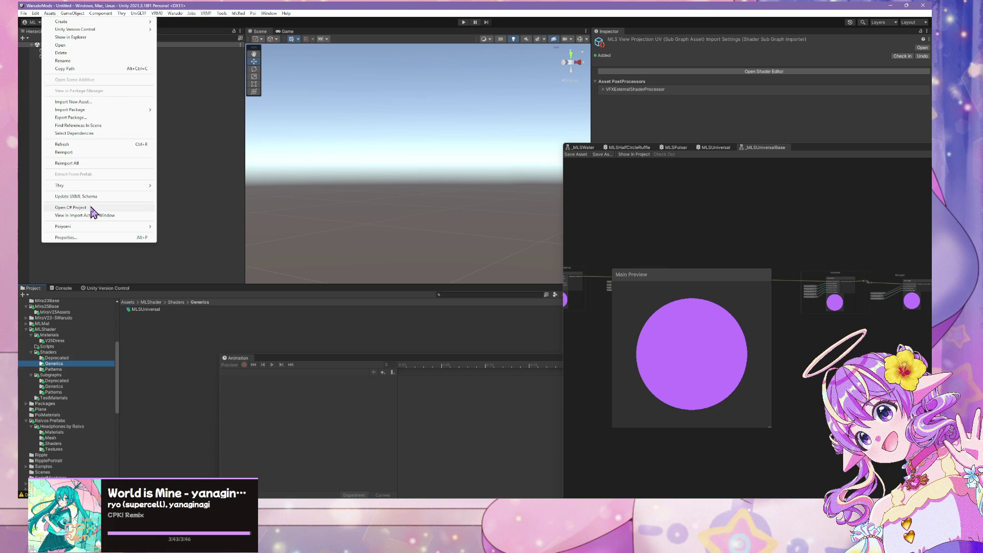
click(98, 119)
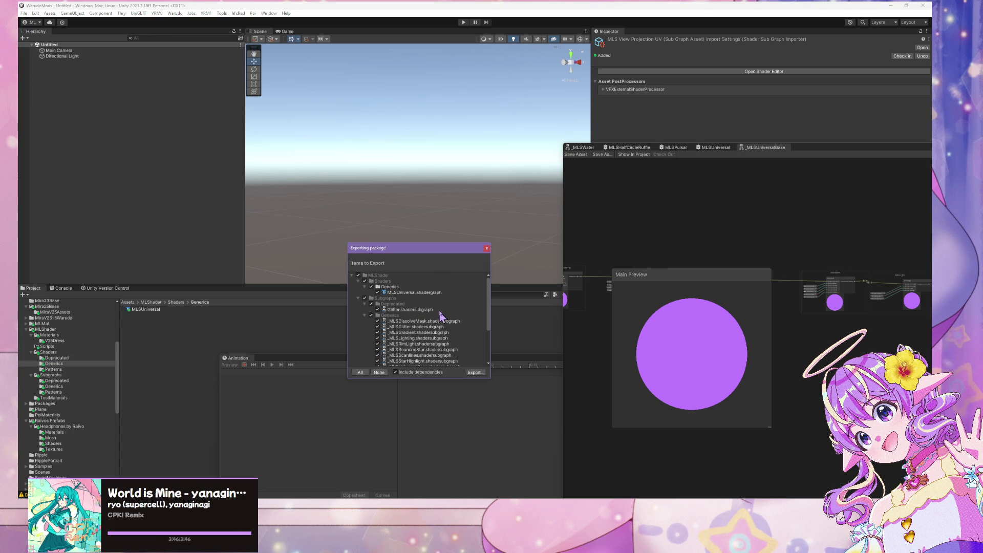
scroll(441, 316, down, 3)
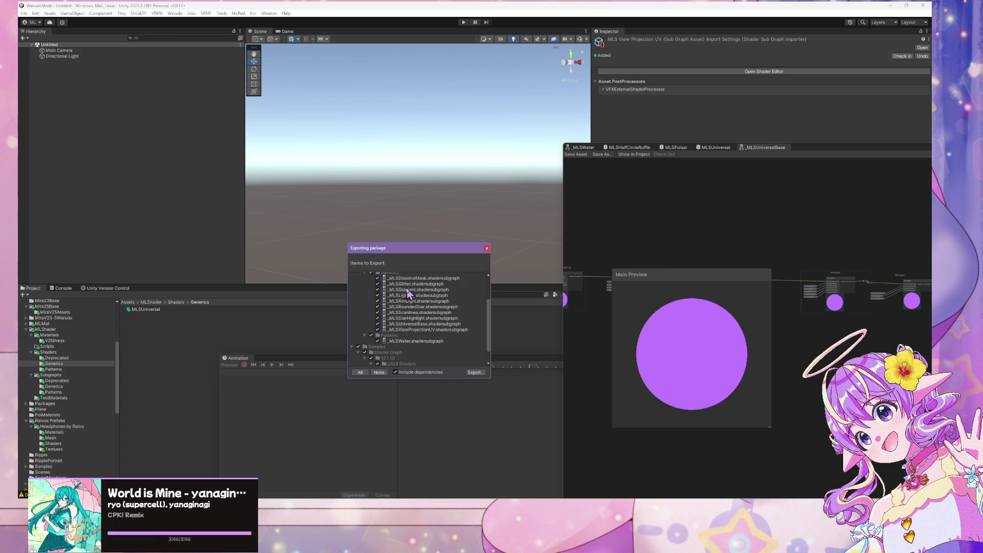
scroll(410, 294, up, 2)
scroll(427, 311, down, 3)
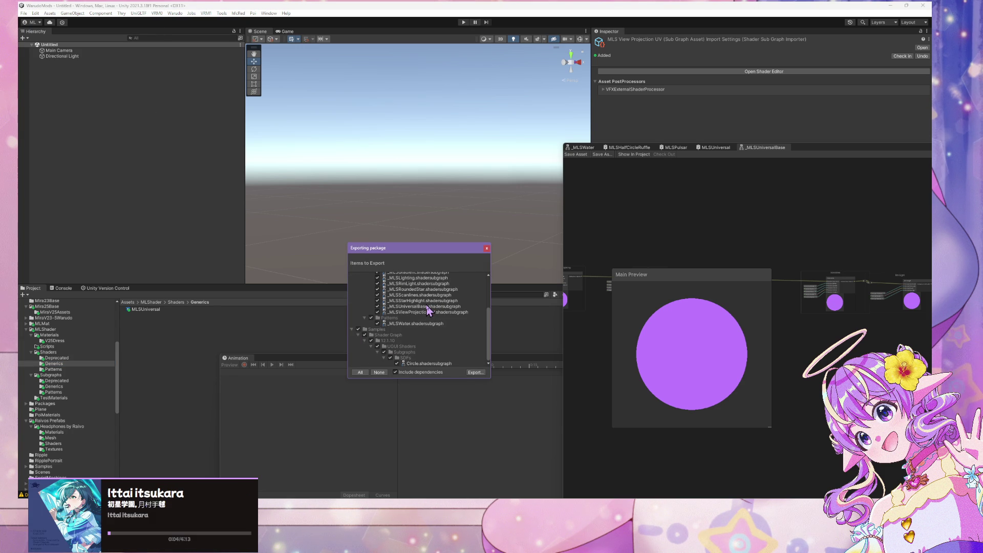
scroll(428, 311, up, 5)
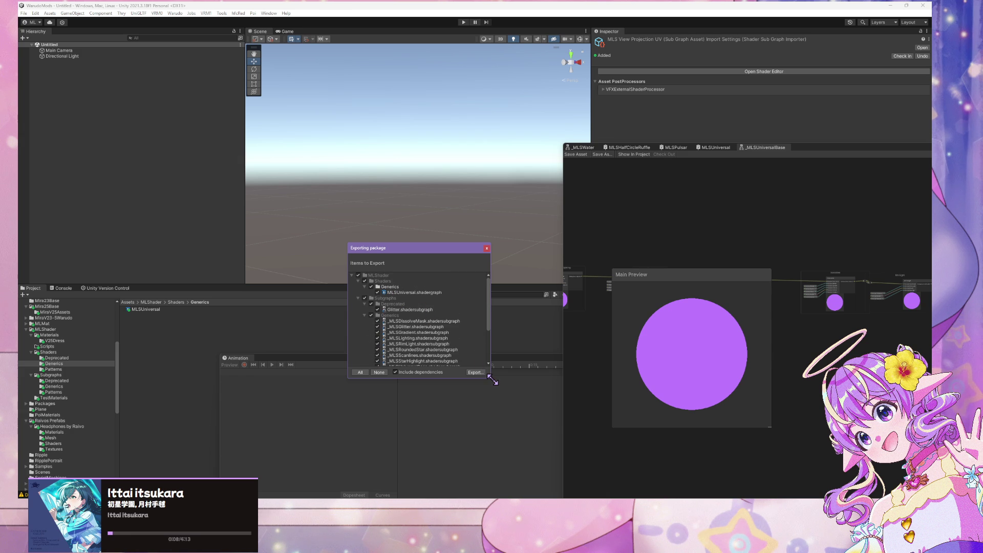
mouse_move(492, 380)
mouse_down()
mouse_move(631, 465)
mouse_move(616, 446)
mouse_up()
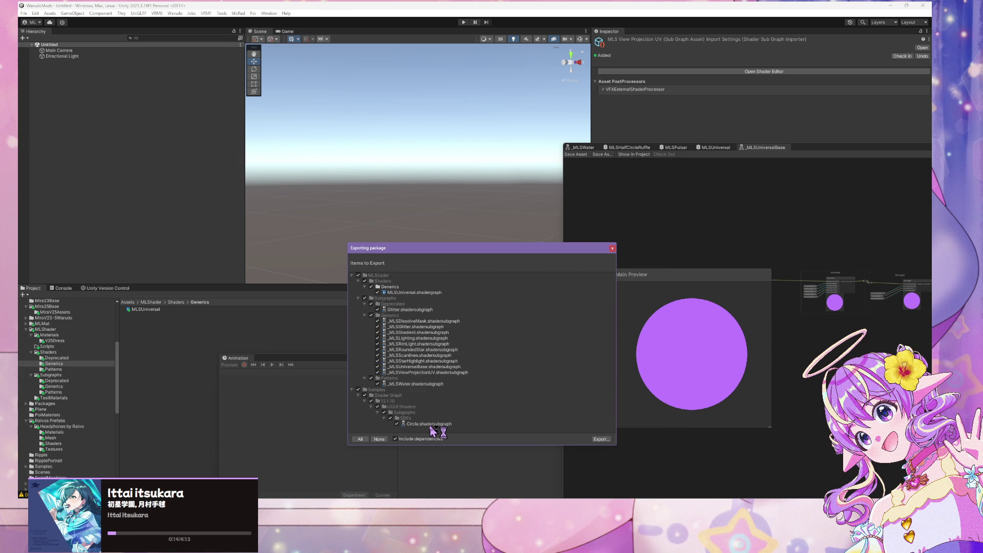
scroll(65, 328, up, 2)
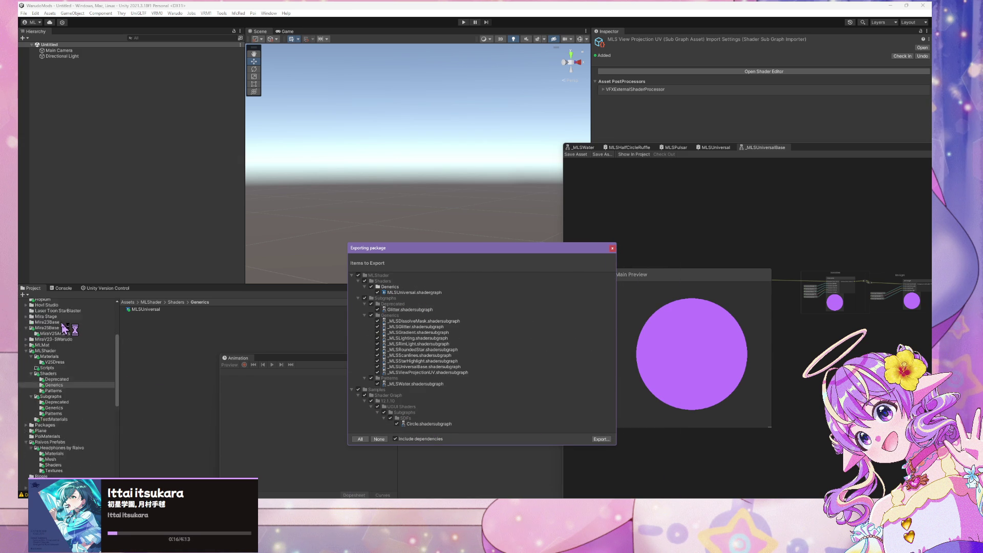
Create a new folder named SDF inside the Subgraphs folder
right_click(56, 399)
mouse_move(115, 174)
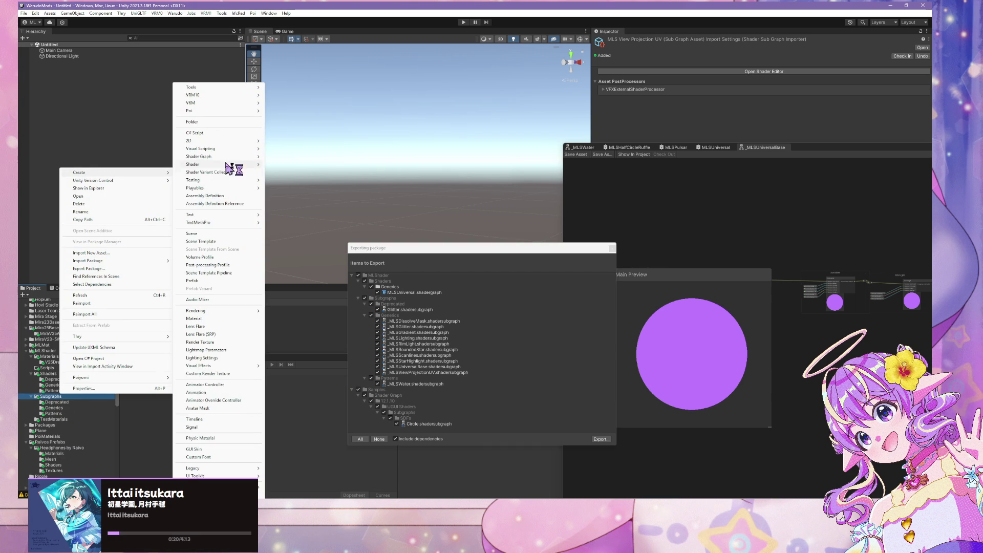
click(210, 123)
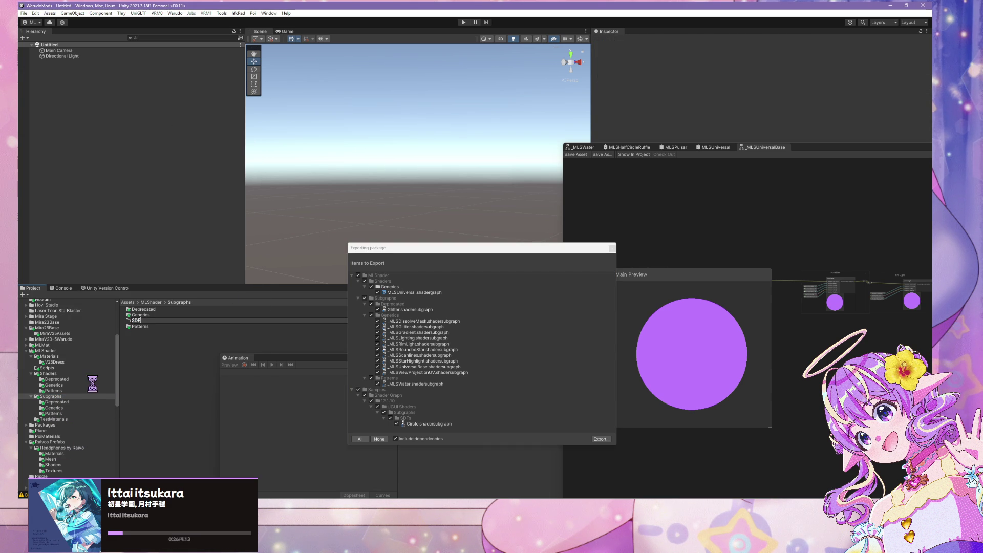
key(Return)
Select Circle.shadersubgraph in the export list and move the dialog to uncover the Project search
click(429, 425)
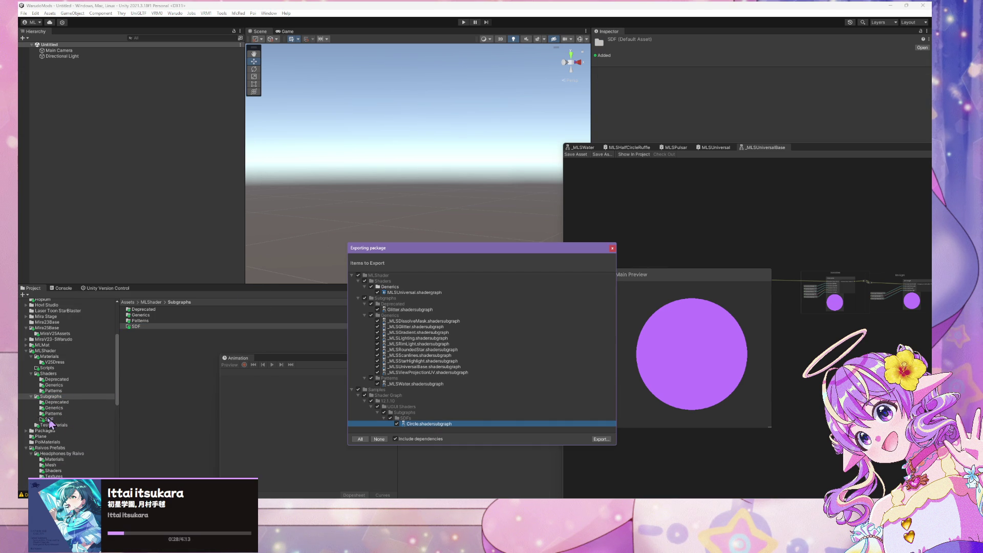
scroll(67, 428, down, 5)
scroll(62, 420, down, 1)
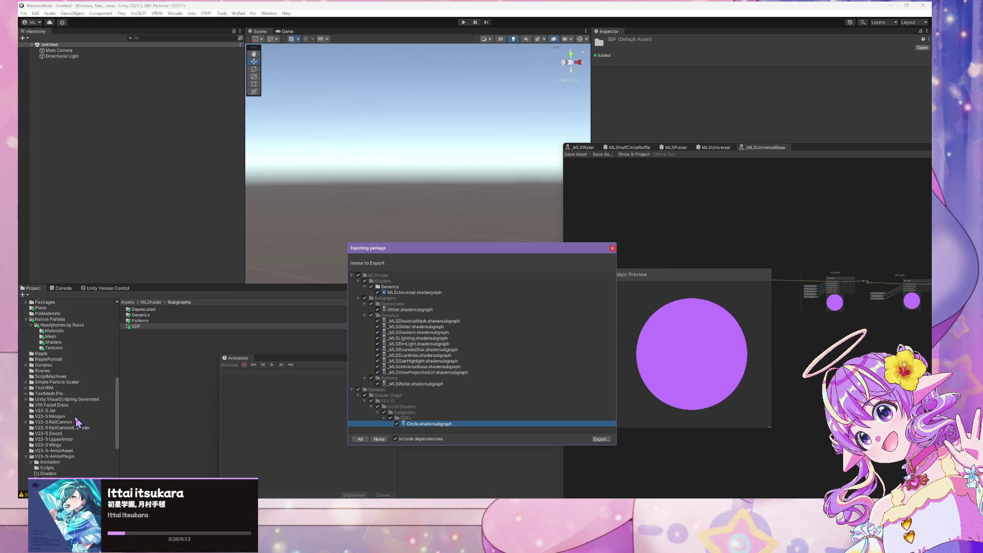
scroll(77, 420, down, 5)
scroll(113, 435, up, 10)
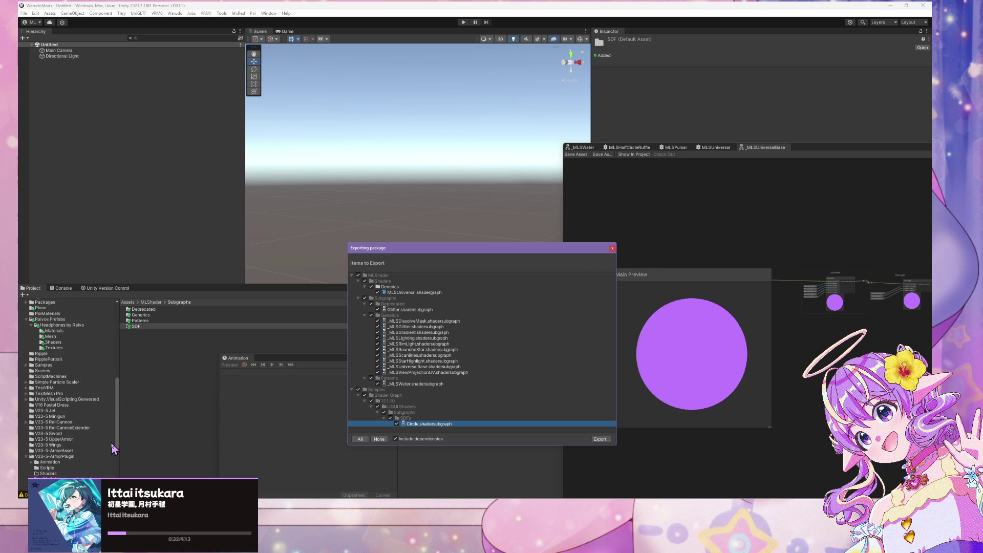
drag(439, 257, 418, 362)
click(449, 295)
Search the project for 'circle', select the Circle subgraph, and close the export dialog
text(ircle)
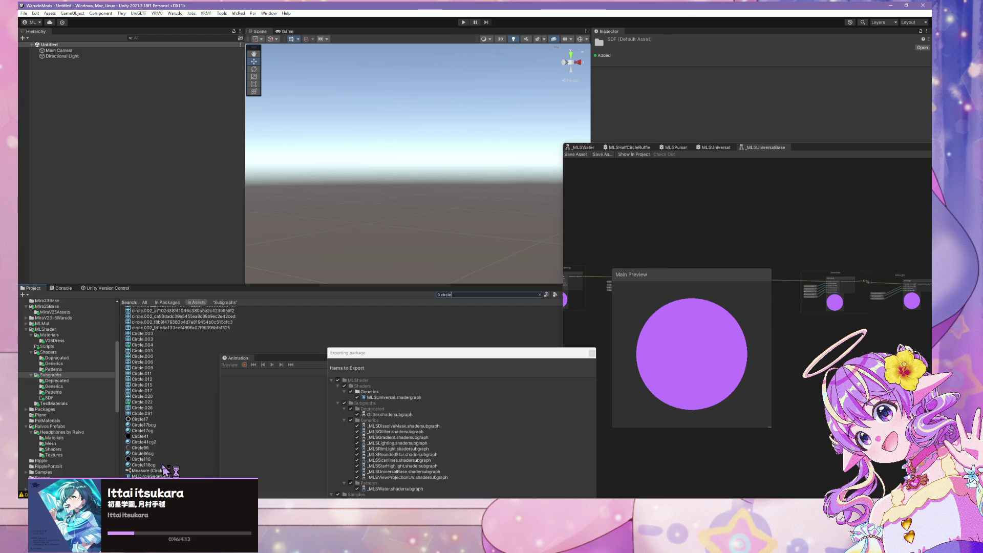
click(148, 321)
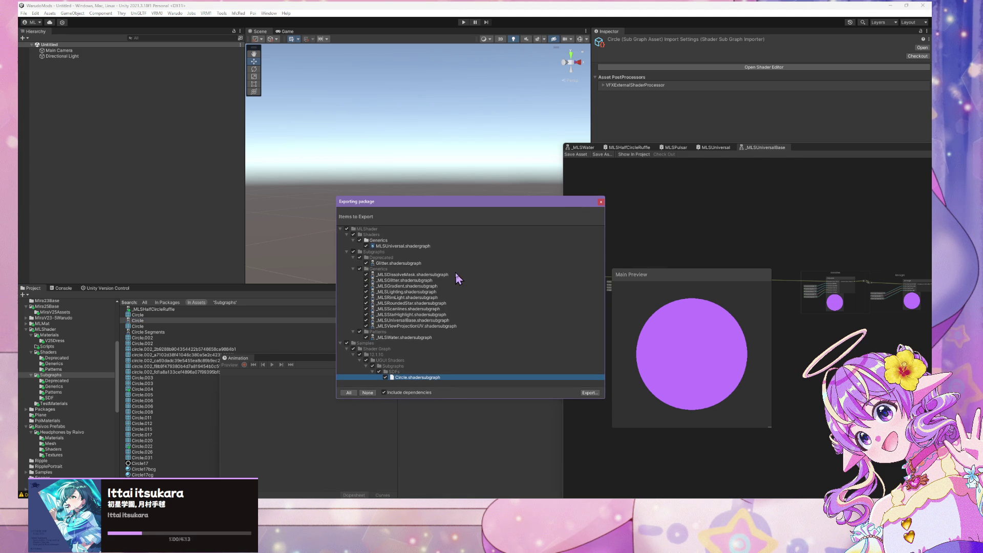
click(601, 202)
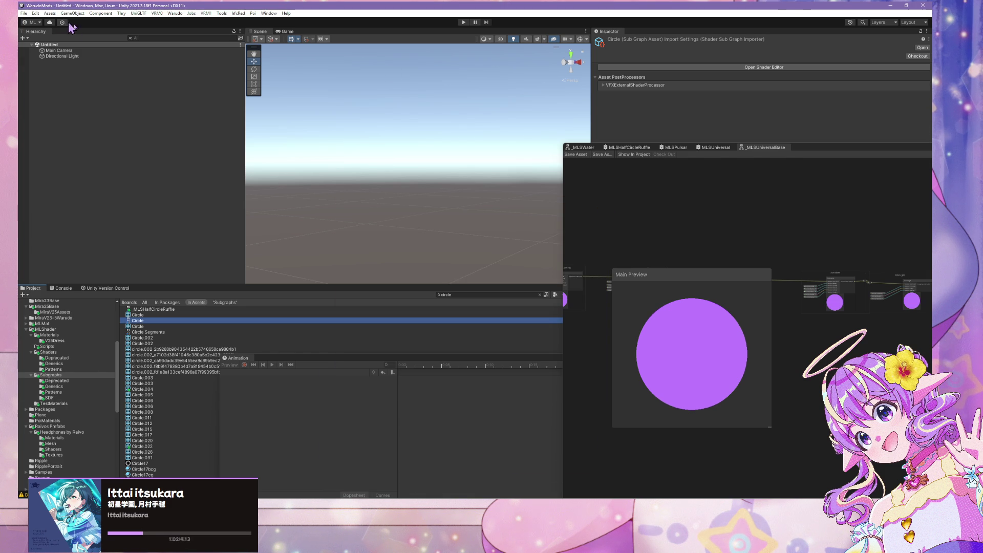
Start a package export of the Circle subgraph, then close it without exporting
click(35, 14)
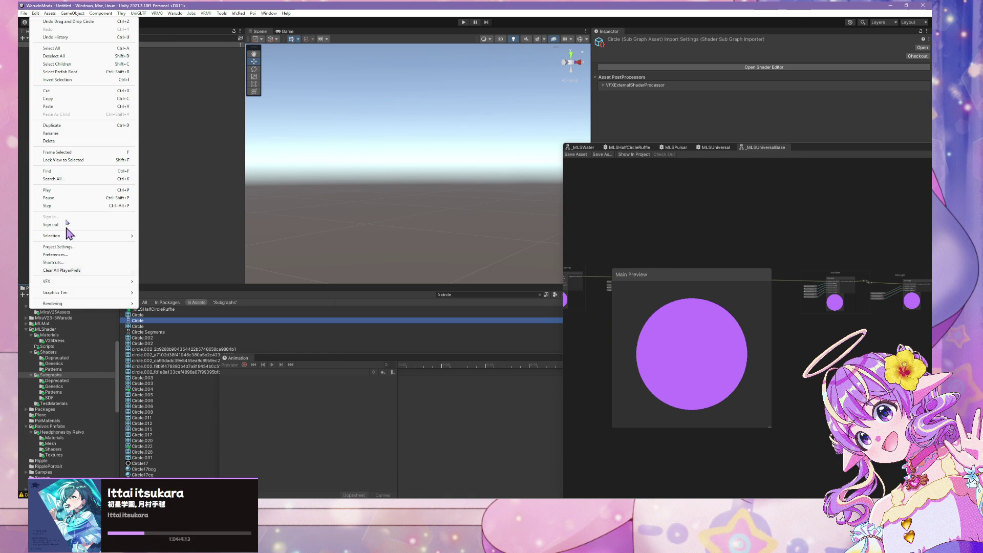
mouse_move(86, 18)
mouse_move(49, 14)
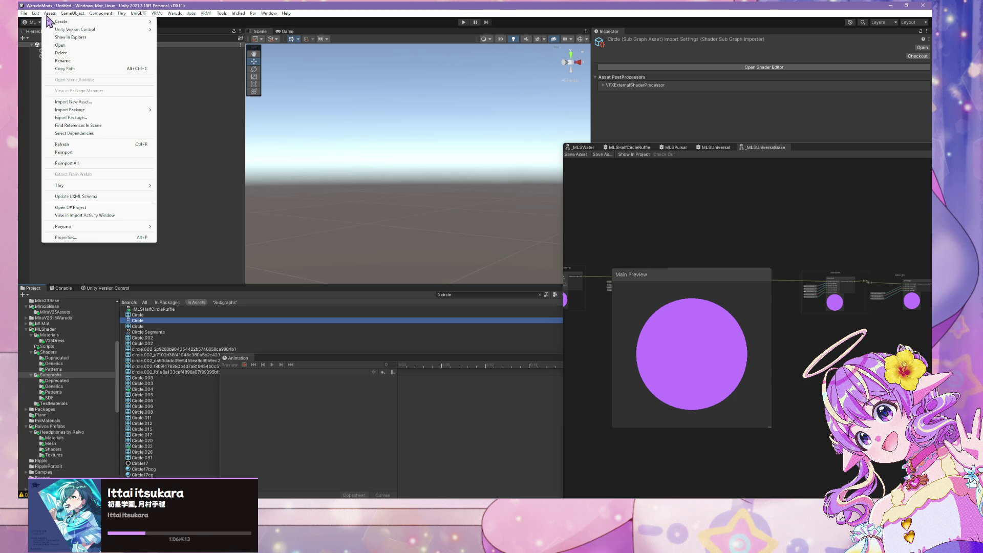
click(94, 119)
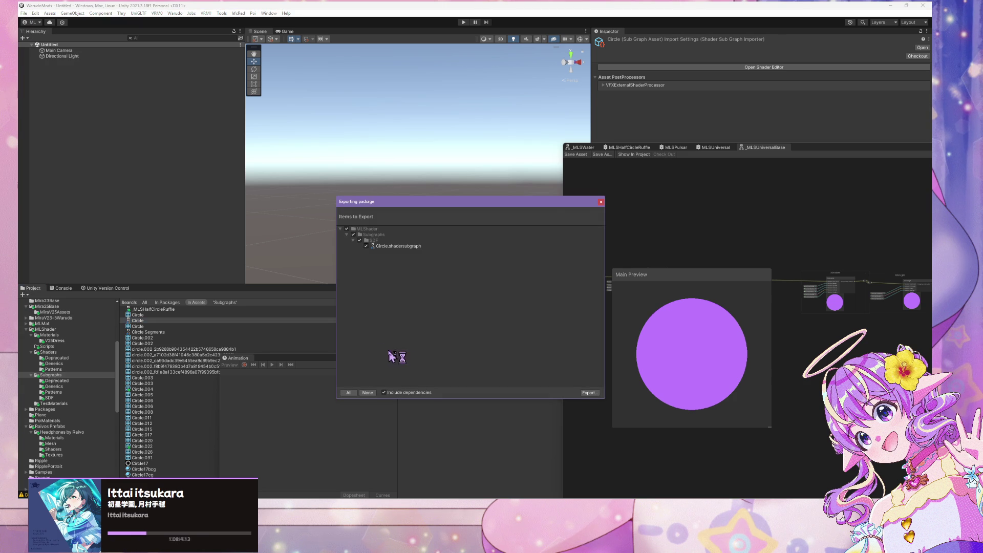
click(601, 202)
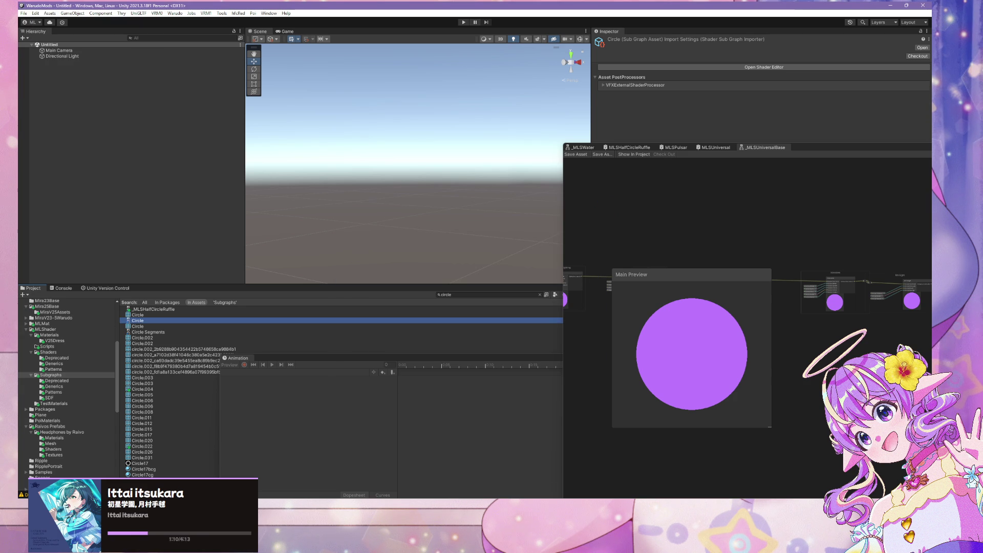
Browse the MLShader folders and select the MLSUniversal shader in Shaders/Generics
click(57, 358)
scroll(77, 364, up, 2)
scroll(74, 382, up, 2)
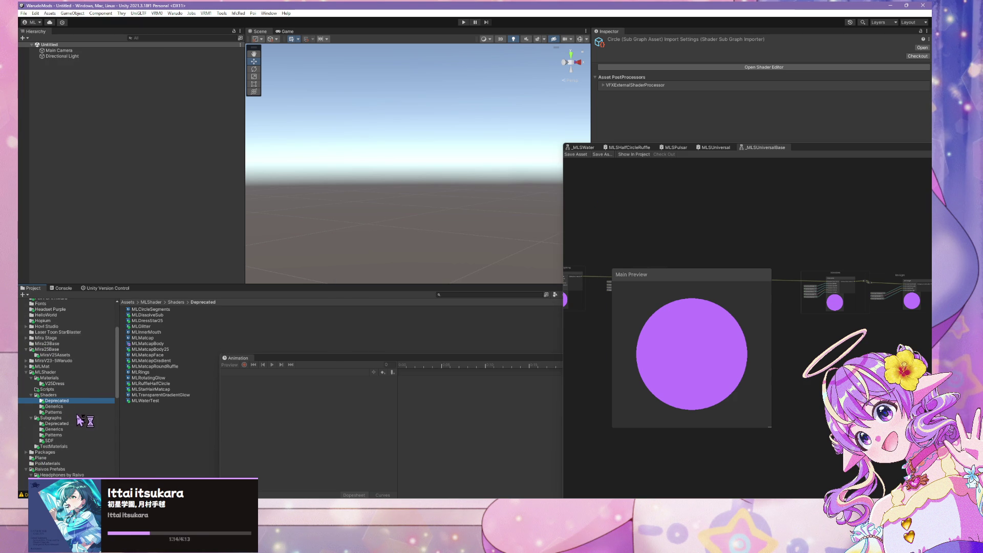
scroll(77, 417, down, 2)
click(55, 408)
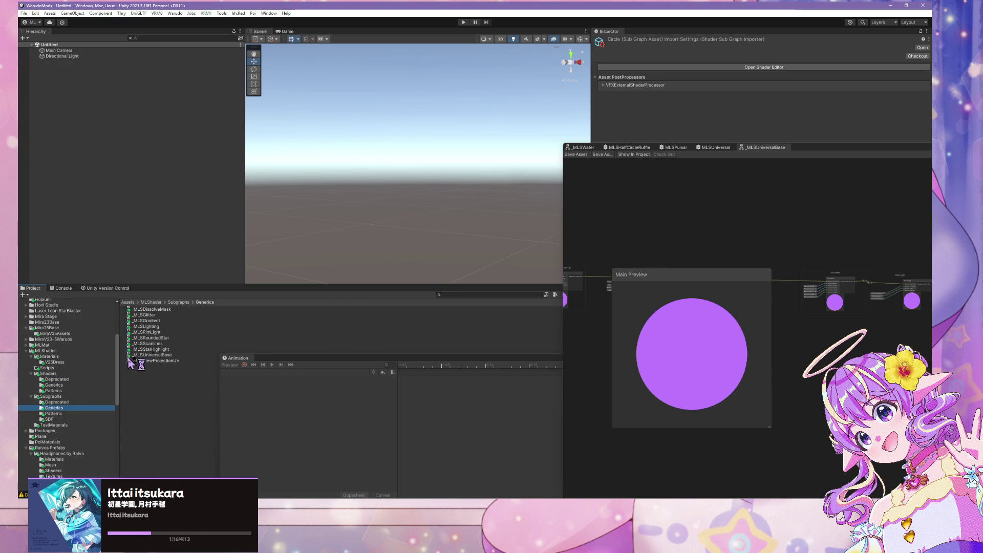
click(56, 401)
click(60, 391)
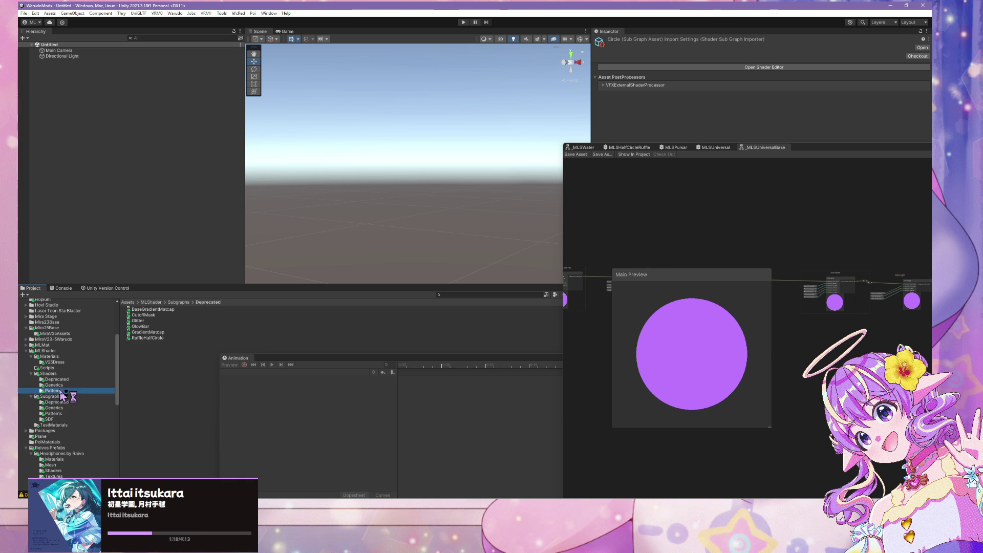
click(54, 385)
click(149, 309)
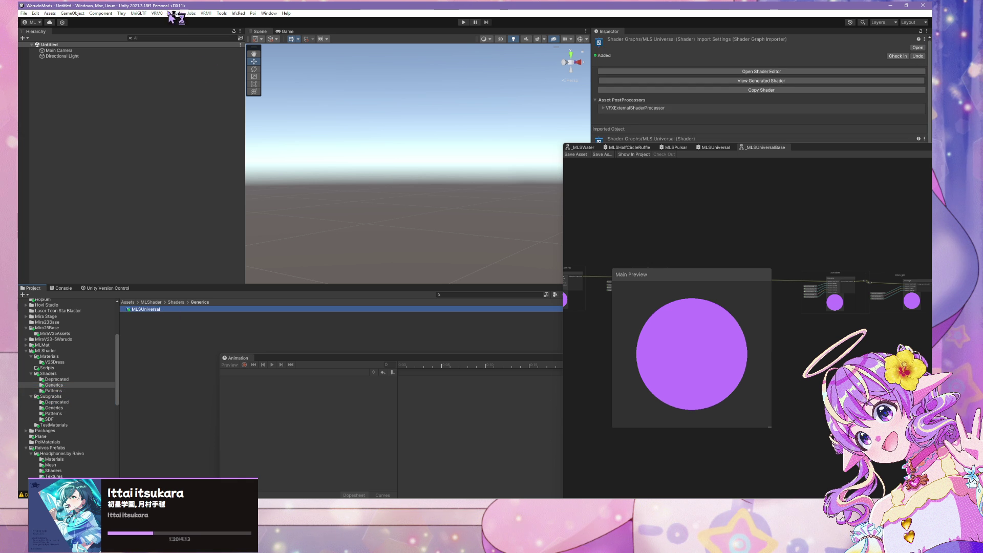
click(173, 14)
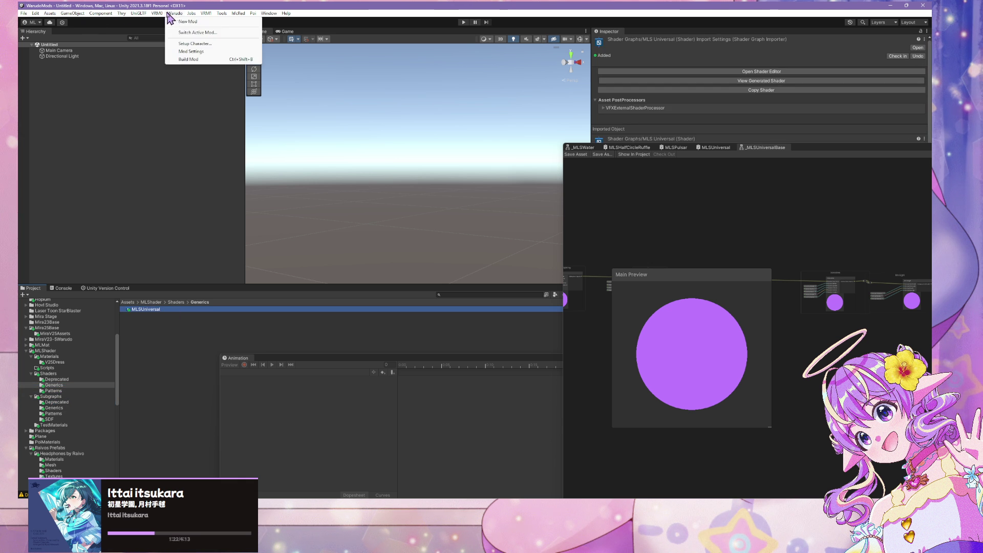
click(50, 13)
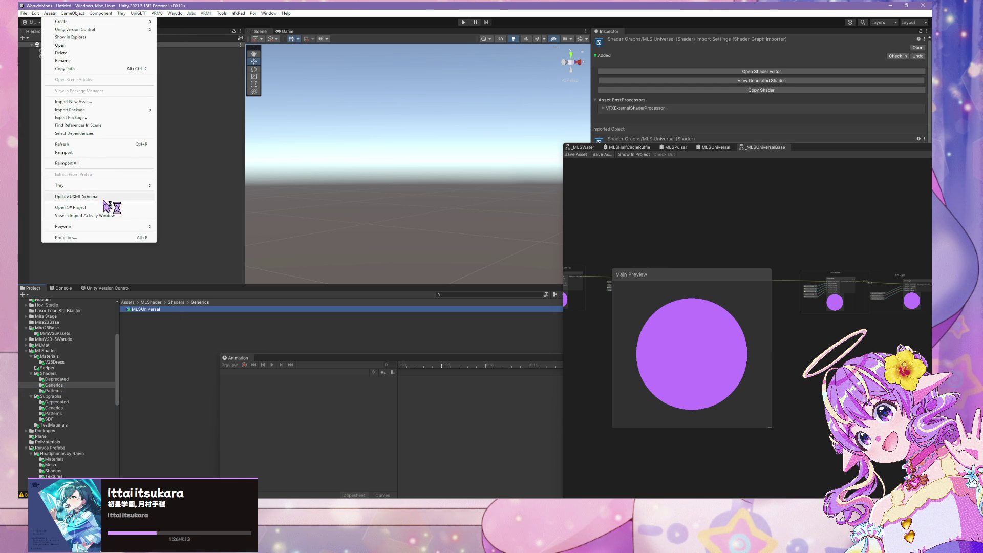
Start Export Package and create a new UnityPackages folder on drive D
click(71, 117)
click(584, 392)
text(UnityPackages)
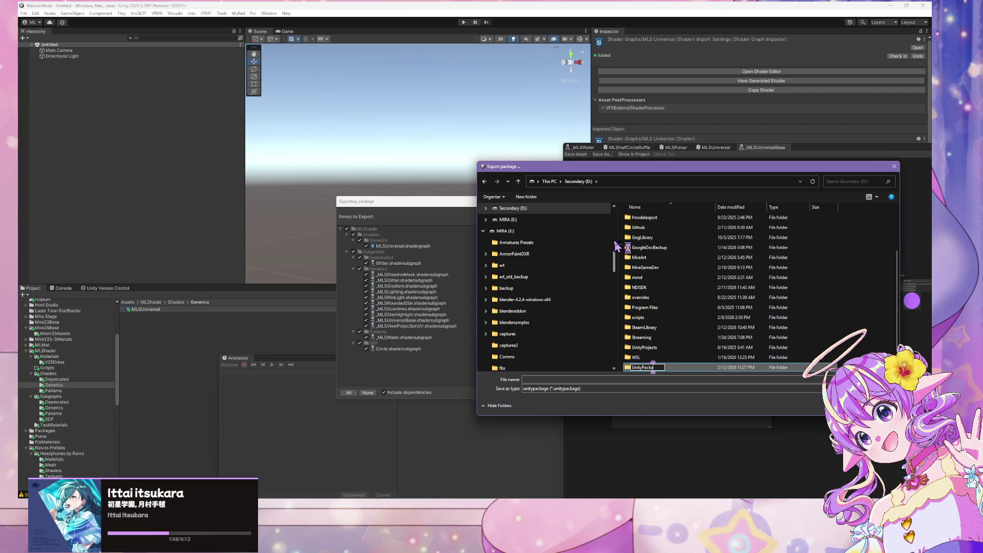
key(Return)
Save the package as 'MLShade' in UnityPackages and bring the build progress window forward
click(559, 379)
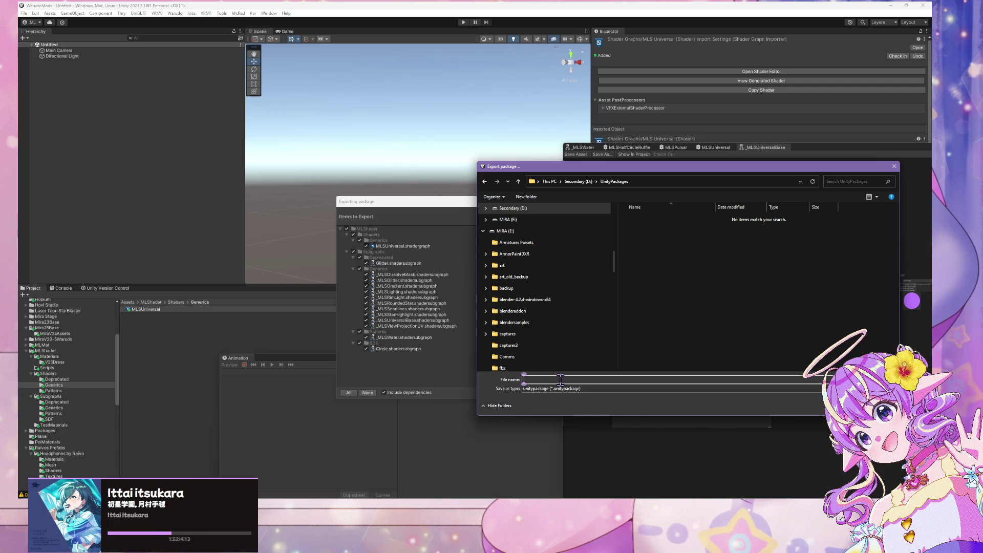
text(MLShade)
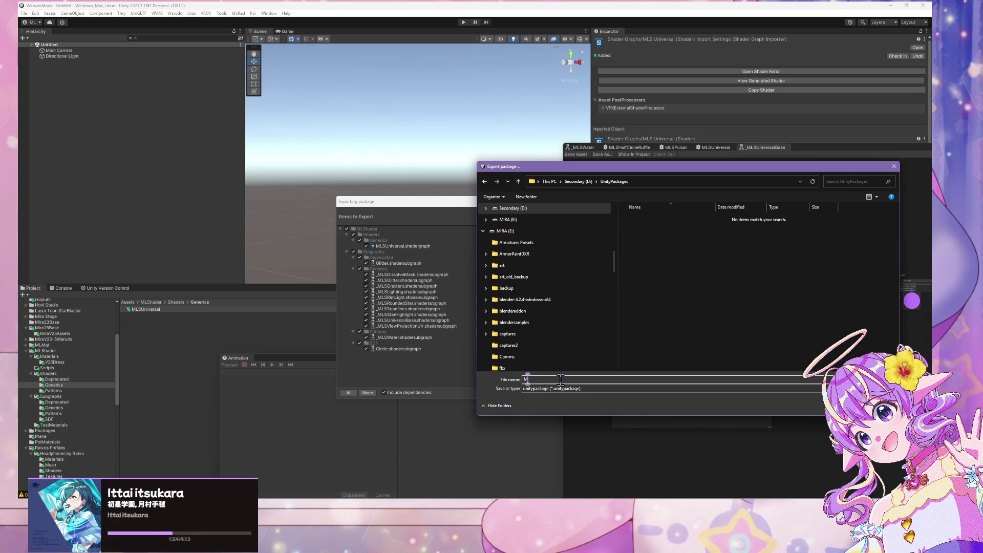
key(Return)
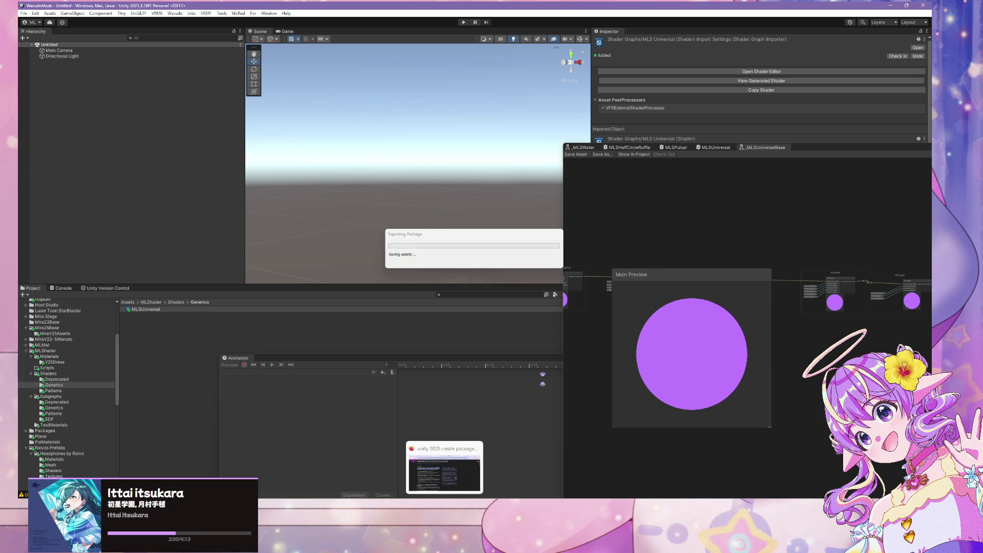
click(545, 481)
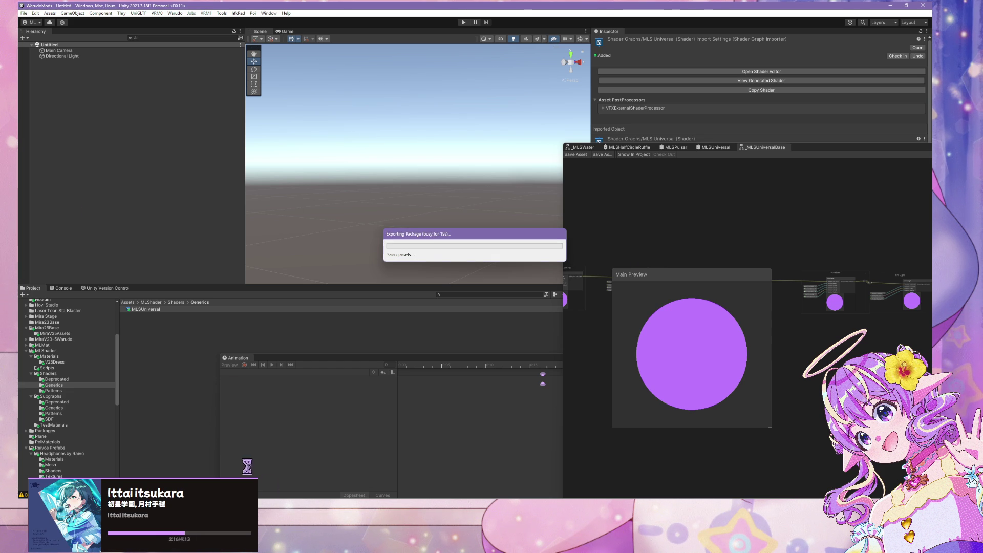
Bring the Incremental Player Build progress dialog forward from the taskbar
mouse_move(480, 481)
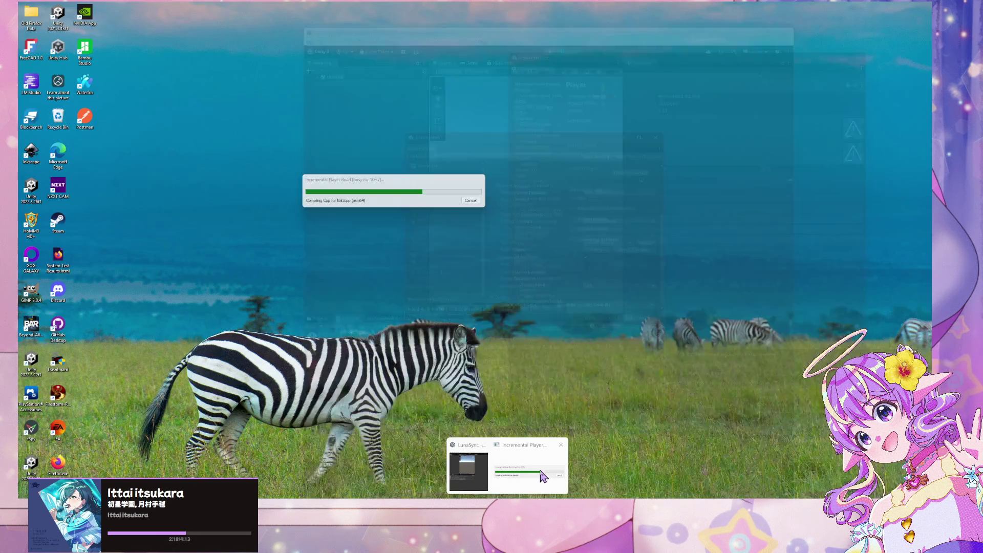
click(544, 476)
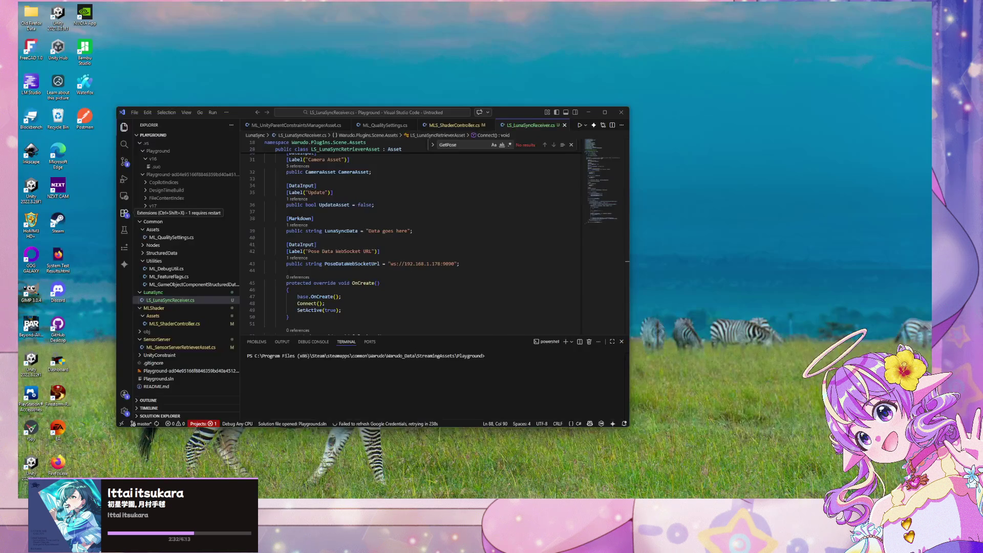
Scroll LS_LunaSyncReceiver.cs to lines 52–76 and switch to the Miro board window
scroll(459, 230, up, 2)
scroll(459, 227, down, 8)
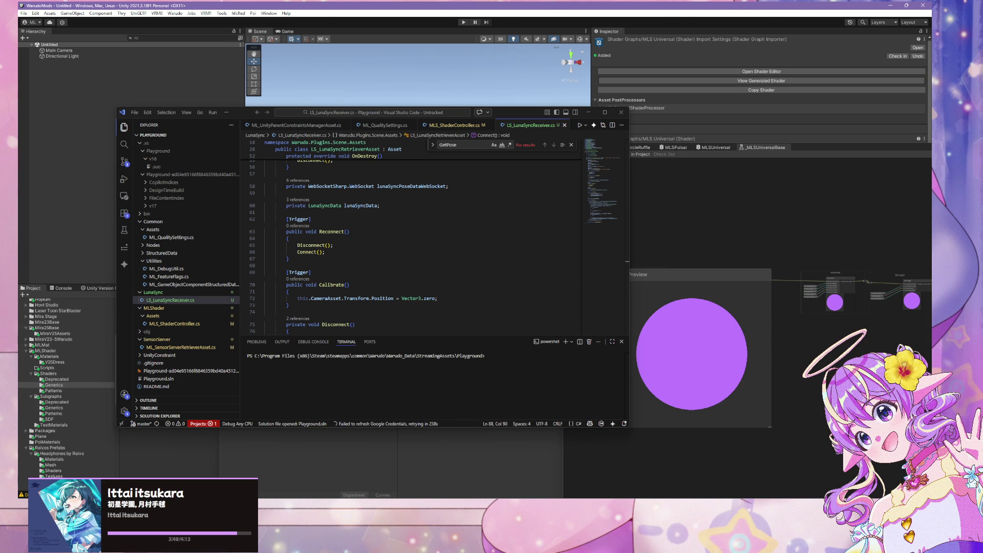
key(alt+Tab)
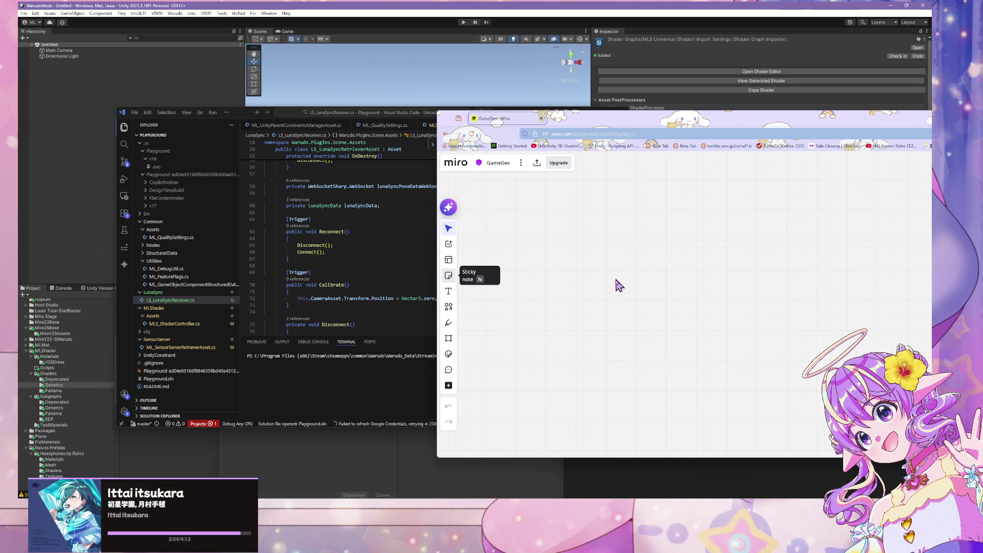
Add a sticky note to the canvas and rename the board to 'GameDev/Unity'
click(580, 309)
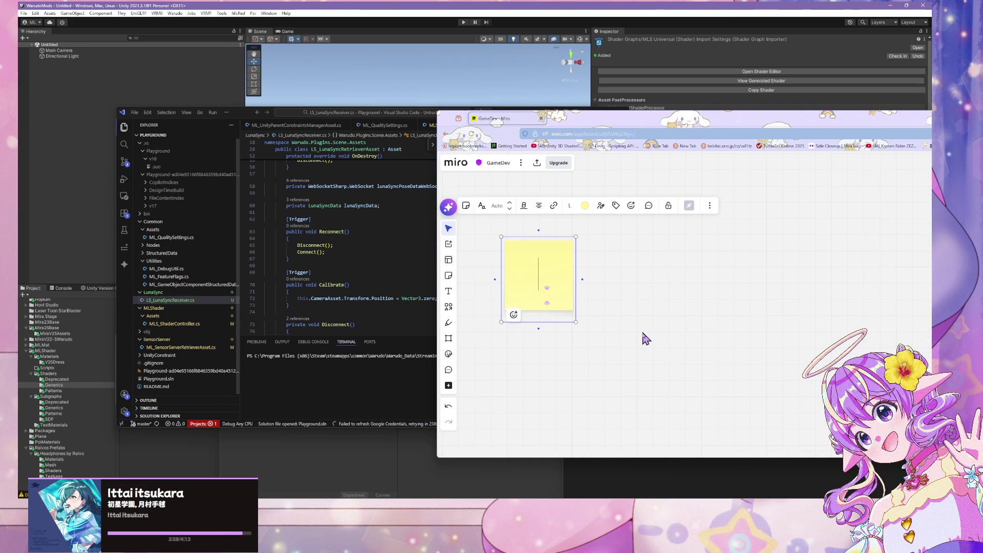
click(614, 330)
drag(634, 122, 552, 108)
click(421, 148)
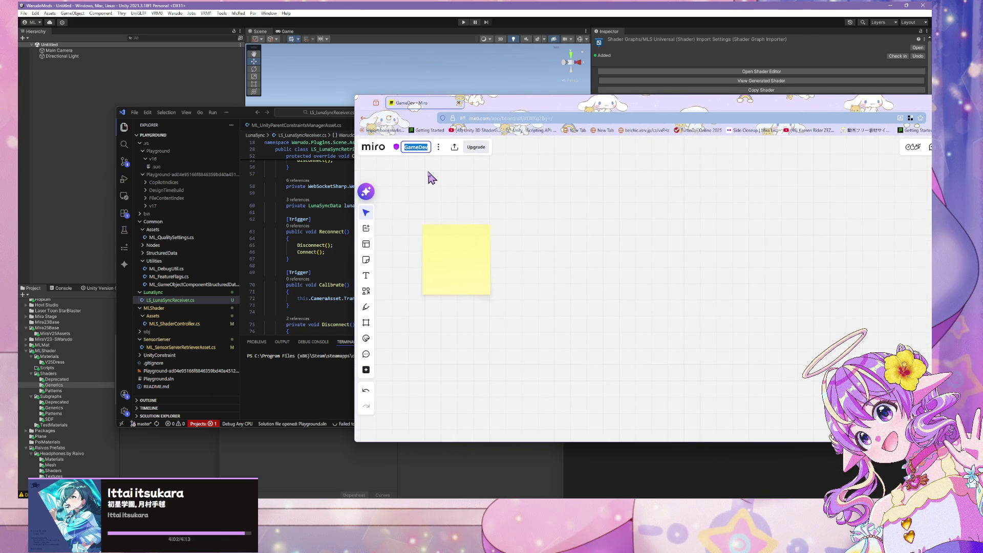
text(/Unity)
key(Return)
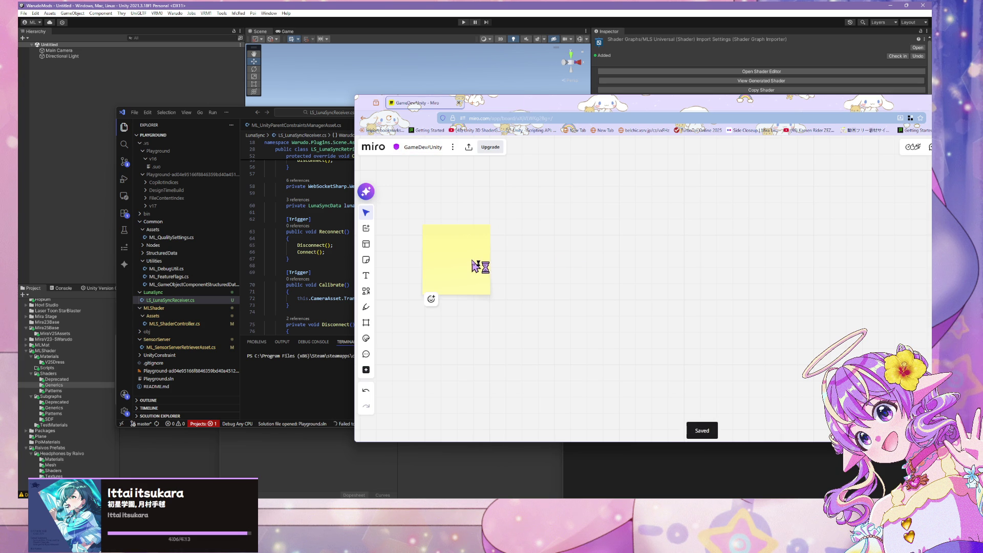
Select the yellow sticky note and check the build progress window
click(455, 267)
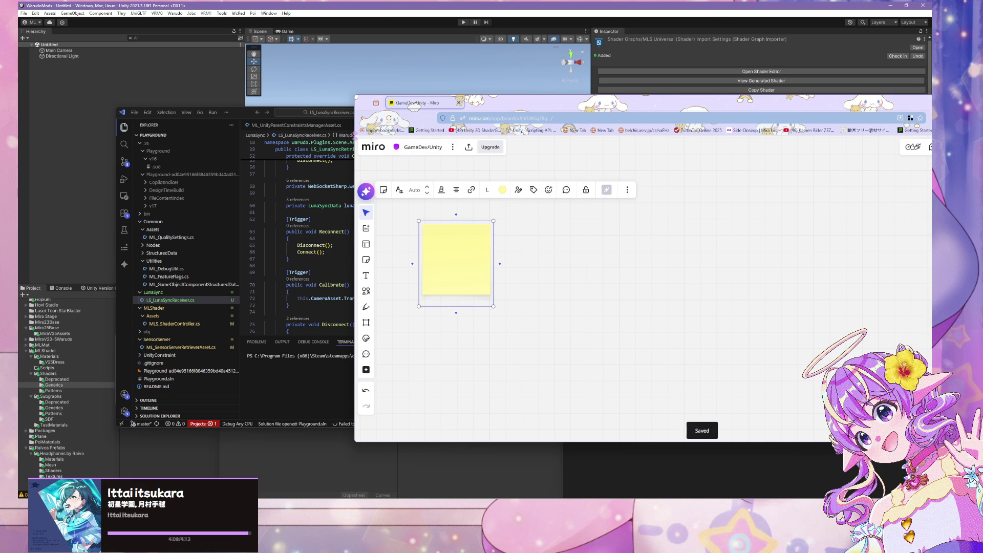
mouse_move(453, 486)
click(517, 486)
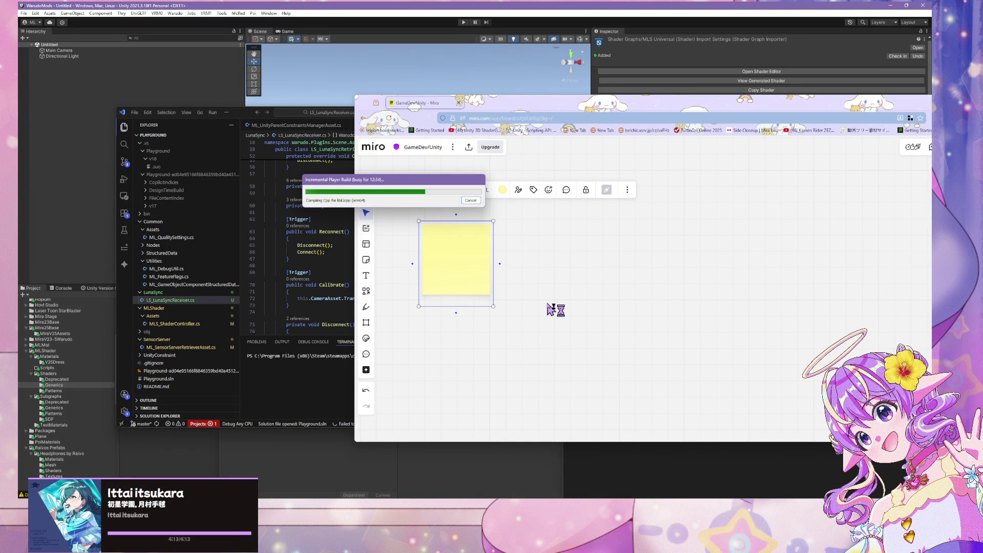
Shift the yellow sticky note slightly right and reselect it
click(553, 308)
mouse_move(468, 275)
mouse_down()
mouse_move(488, 256)
mouse_move(512, 265)
mouse_up()
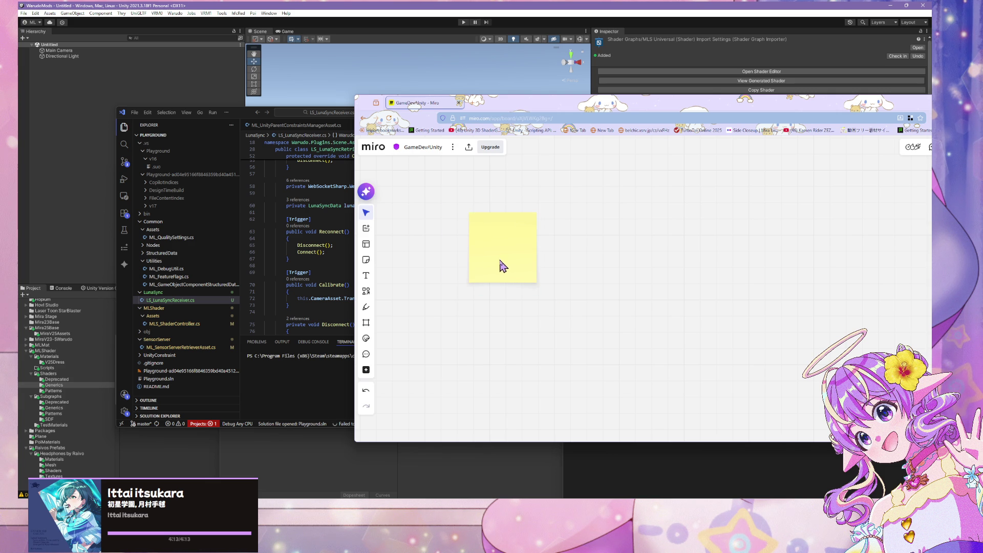
click(500, 265)
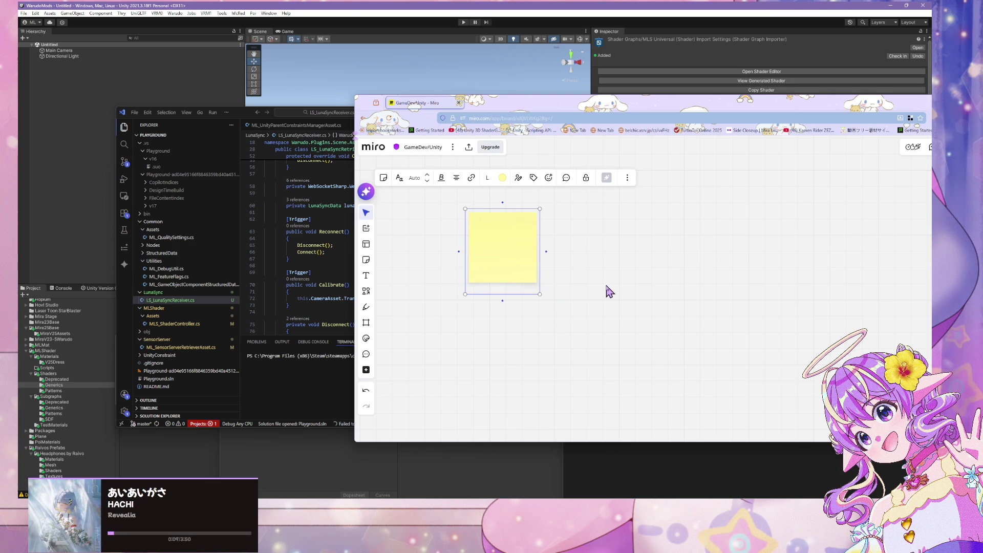
scroll(589, 264, right, 2)
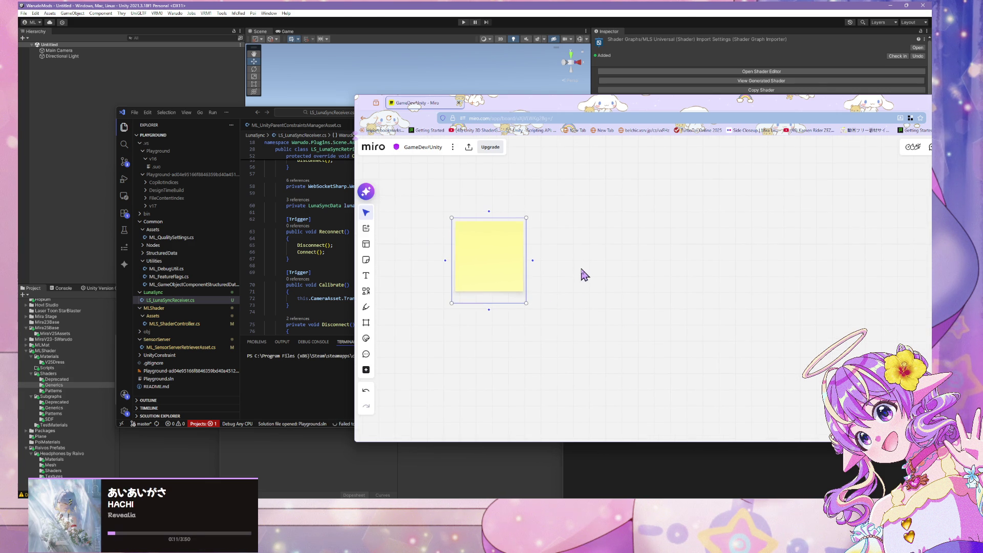
click(489, 256)
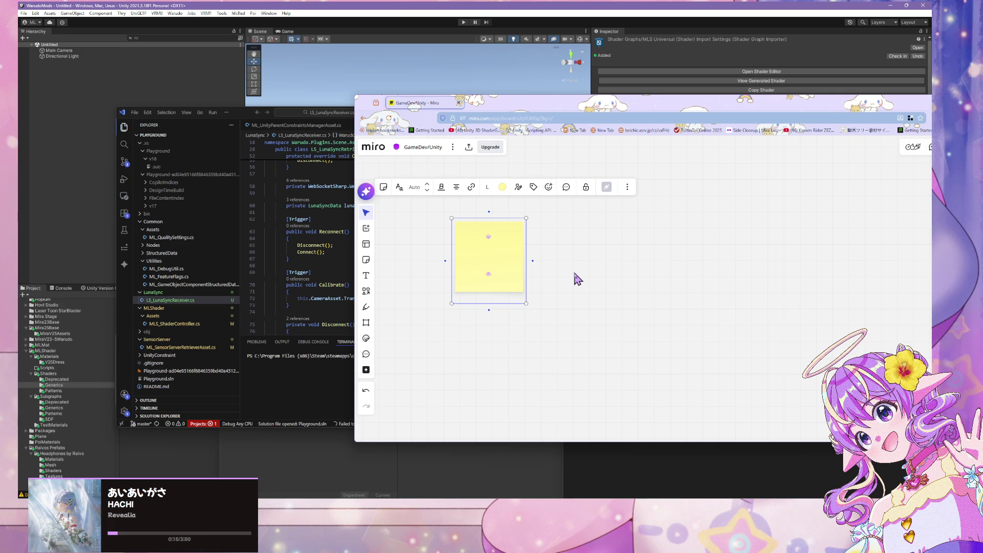
click(527, 256)
Duplicate the sticky note to the right and write 'Position' in the copy
click(482, 267)
mouse_move(505, 252)
mouse_down()
mouse_move(737, 259)
mouse_move(715, 246)
mouse_up()
click(709, 259)
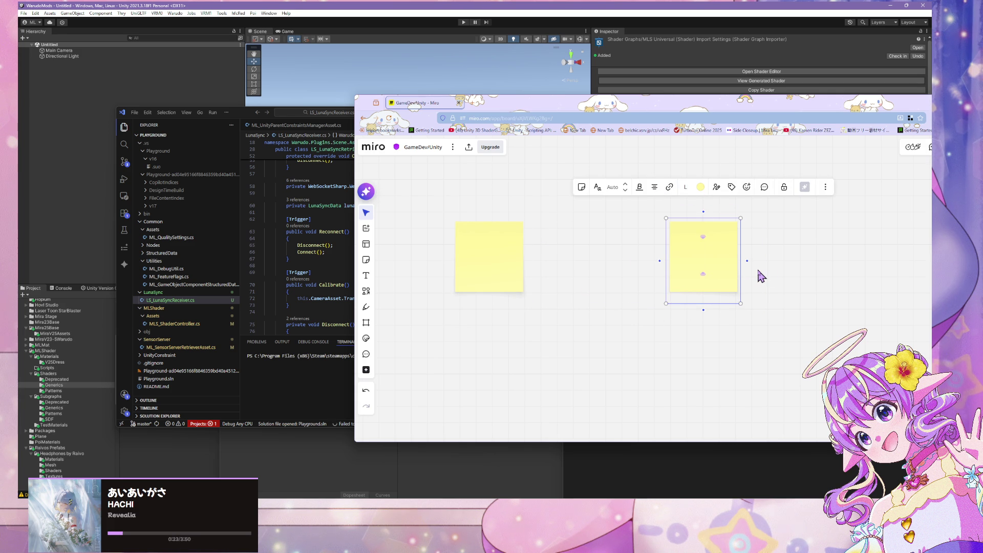
text(P)
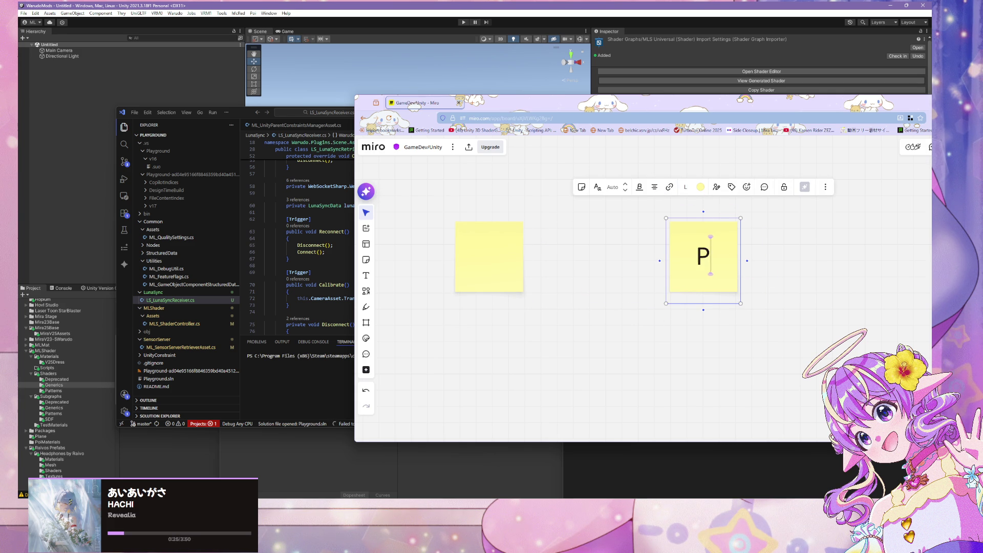
text(osition Calibras)
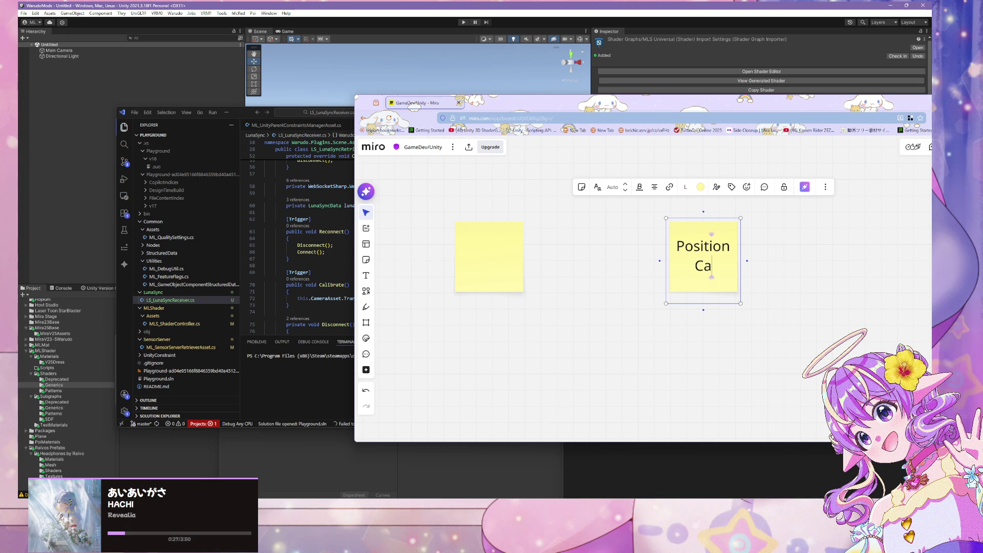
key(BackSpace)
key(BackSpace)
key(BackSpace)
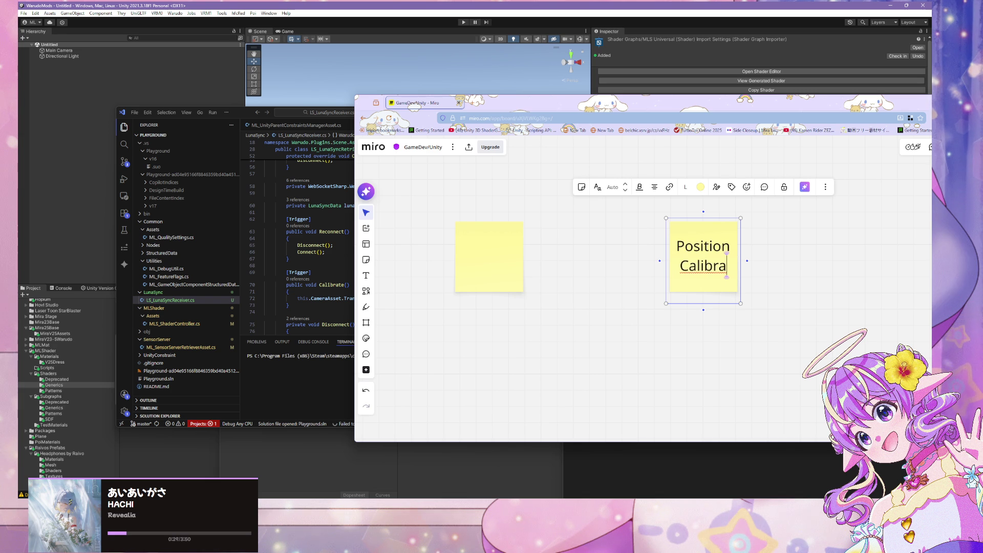
key(BackSpace)
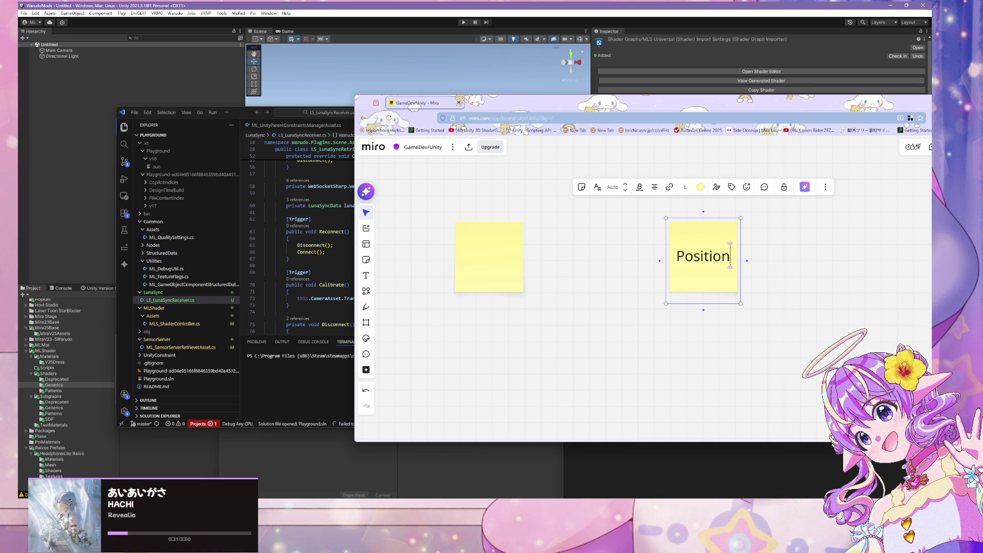
Make the left sticky note orange and delete the Position copy
click(493, 273)
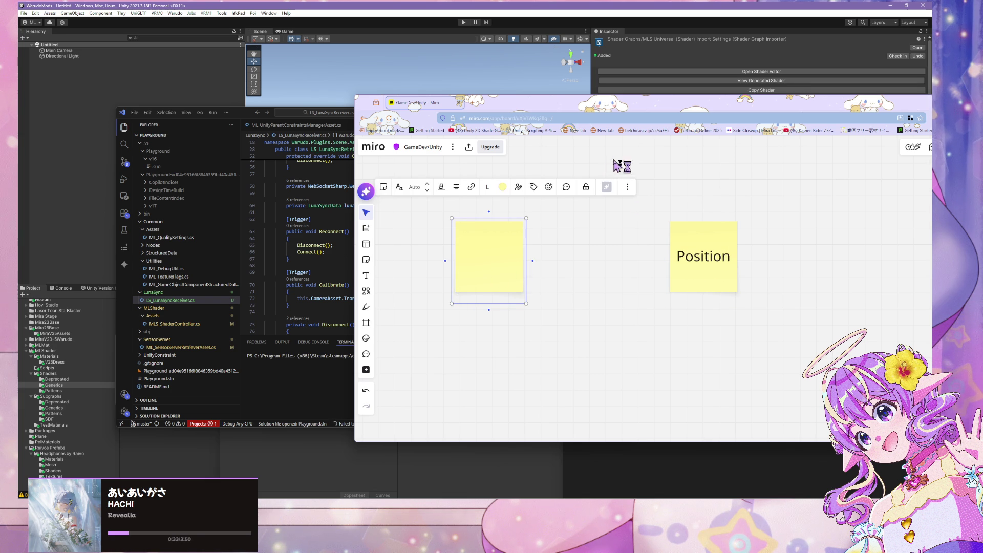
click(501, 187)
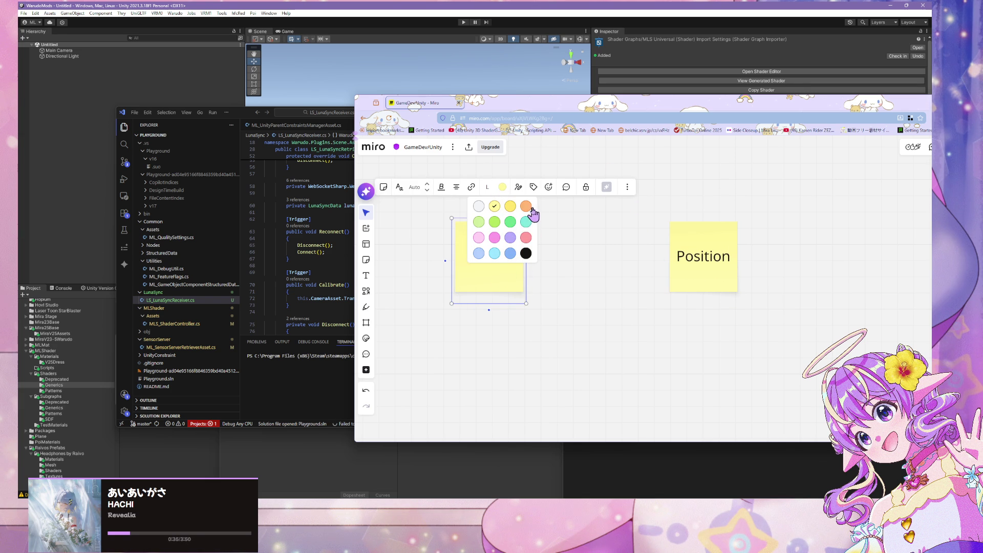
click(526, 207)
click(722, 256)
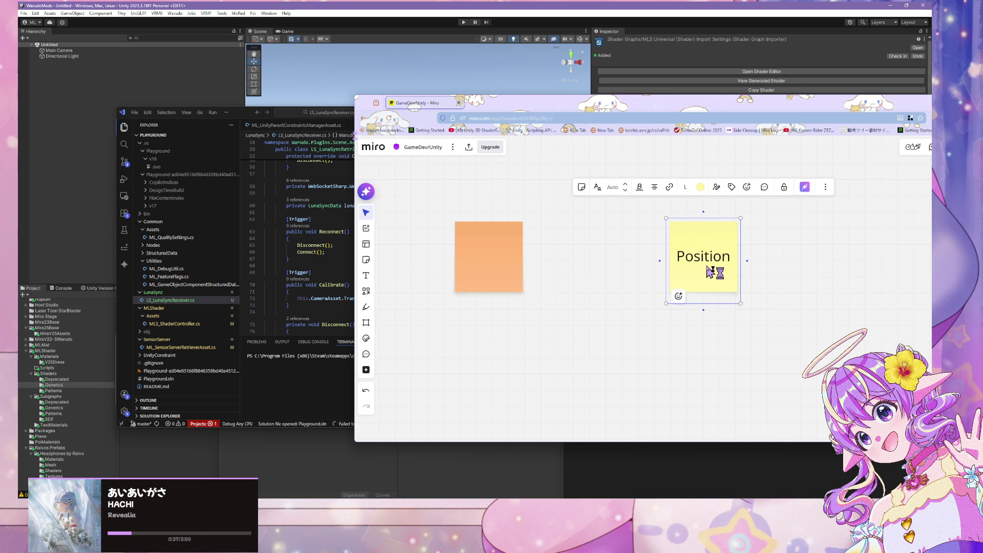
key(Delete)
drag(497, 249, 499, 248)
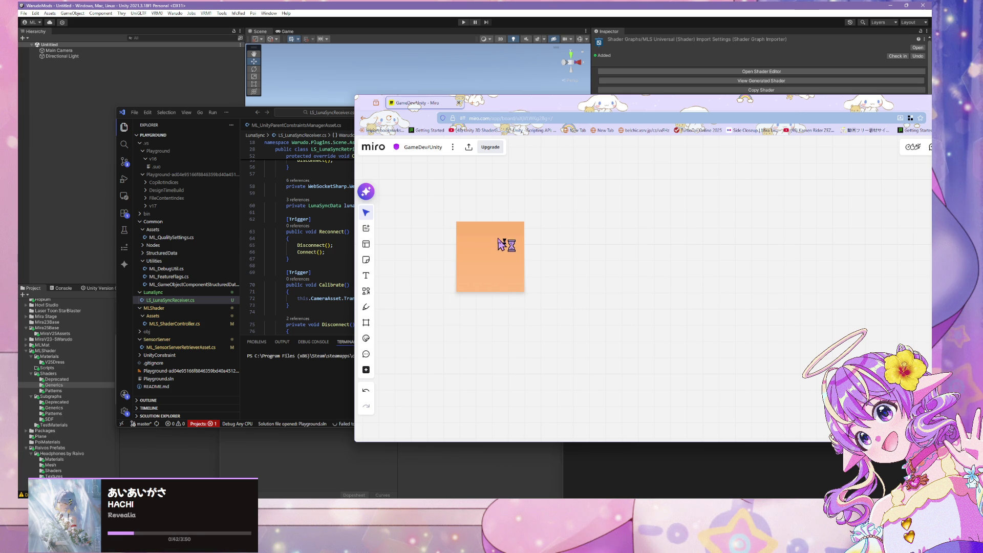
mouse_move(522, 244)
click(496, 262)
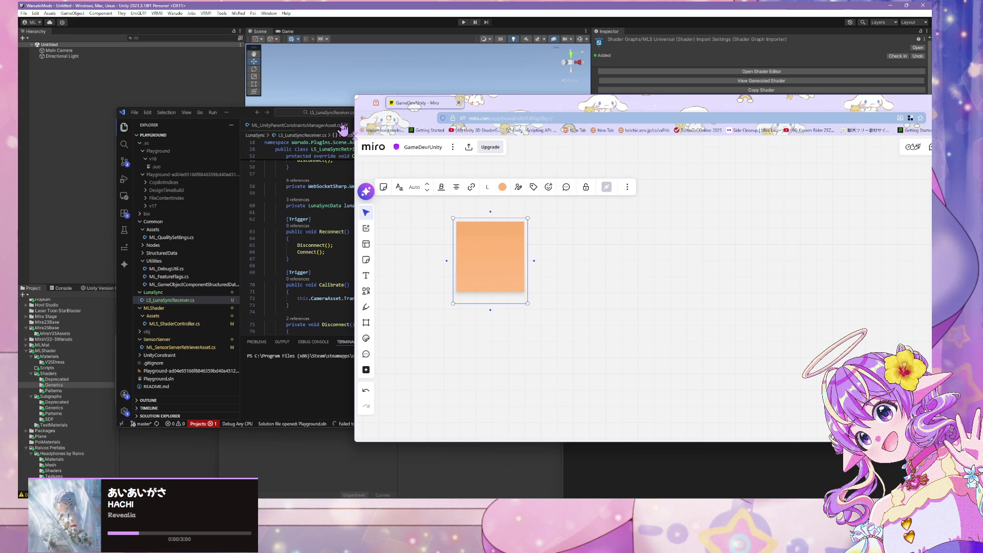
Push the Miro browser window off to the left to reveal the editor
mouse_move(506, 111)
mouse_down()
mouse_move(491, 284)
mouse_move(469, 142)
mouse_move(410, 98)
mouse_move(560, 112)
mouse_move(460, 105)
mouse_up()
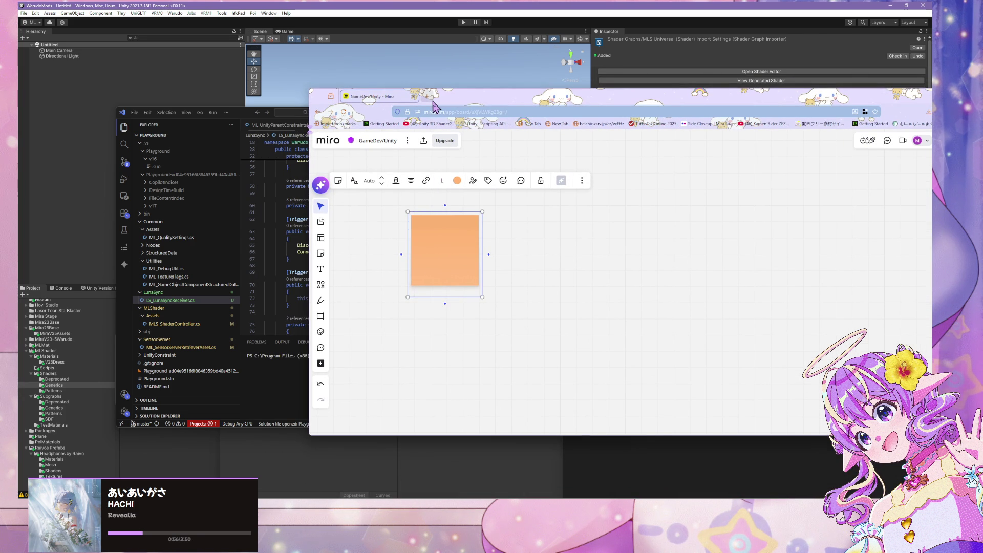
drag(467, 103, 107, 161)
mouse_move(136, 150)
mouse_down()
mouse_move(360, 149)
mouse_move(0, 175)
mouse_up()
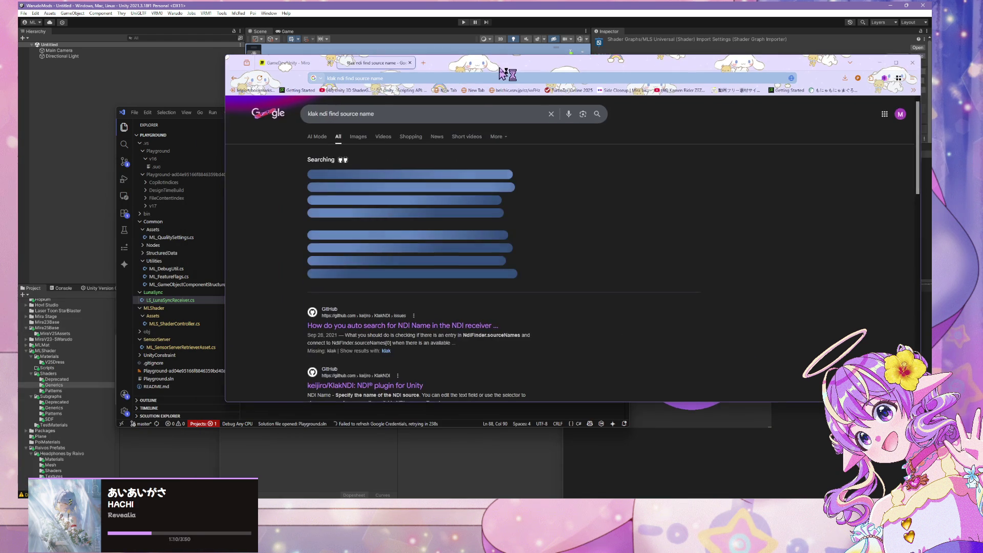
Append 'sender' to the klak ndi source name search and rerun it
scroll(464, 293, down, 3)
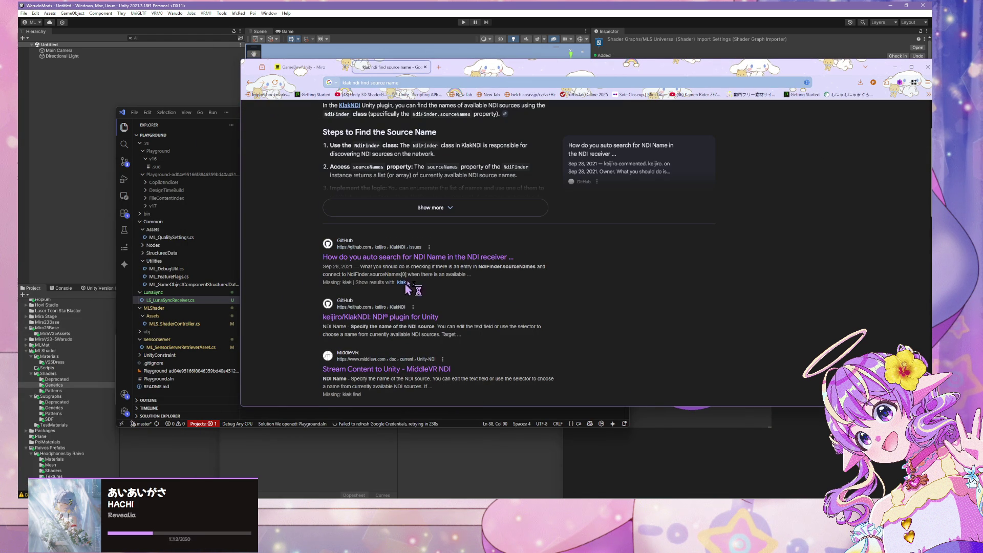
scroll(461, 309, down, 3)
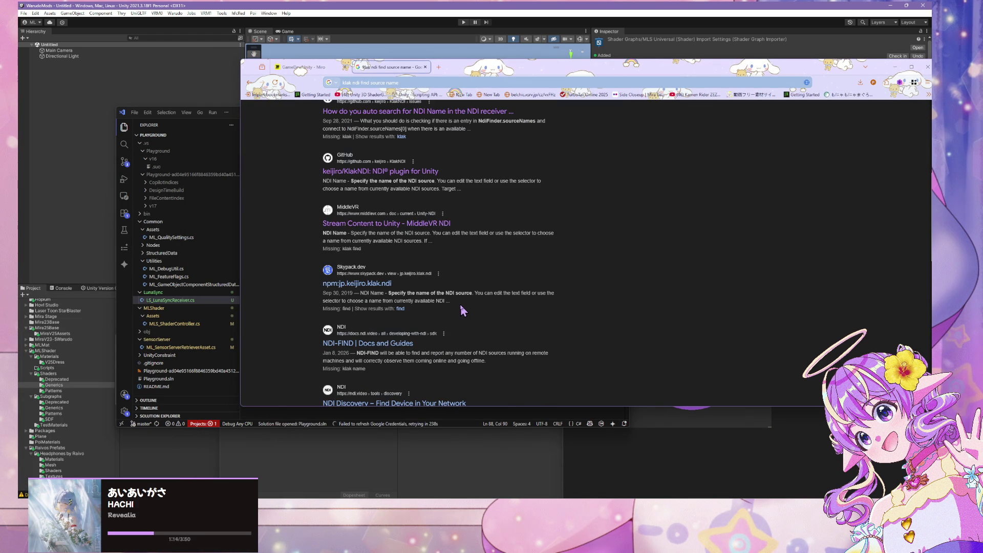
scroll(462, 310, up, 2)
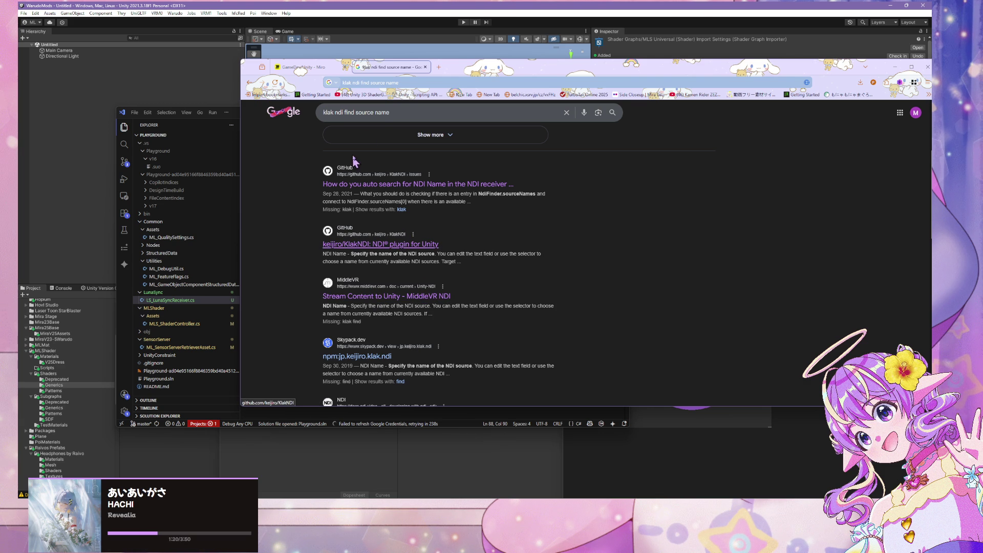
click(390, 117)
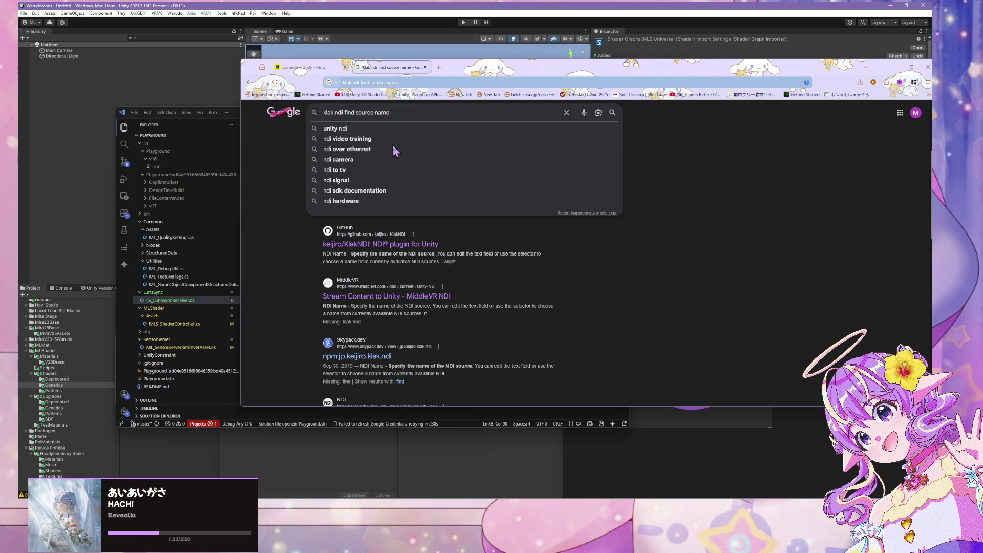
text( sender)
key(Return)
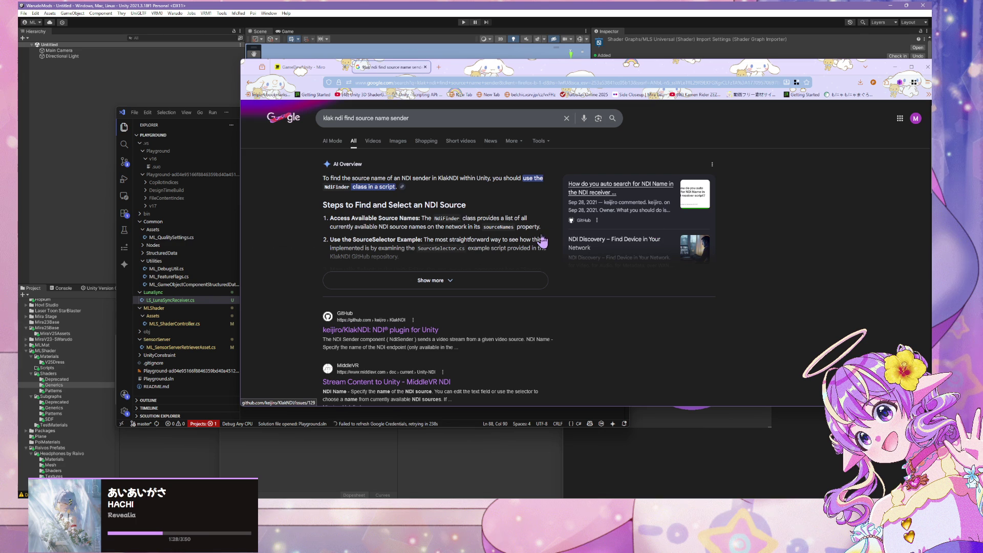
Search 'klak ndi find output source name sender' and review the AI Overview on NdiFinder
scroll(647, 321, down, 1)
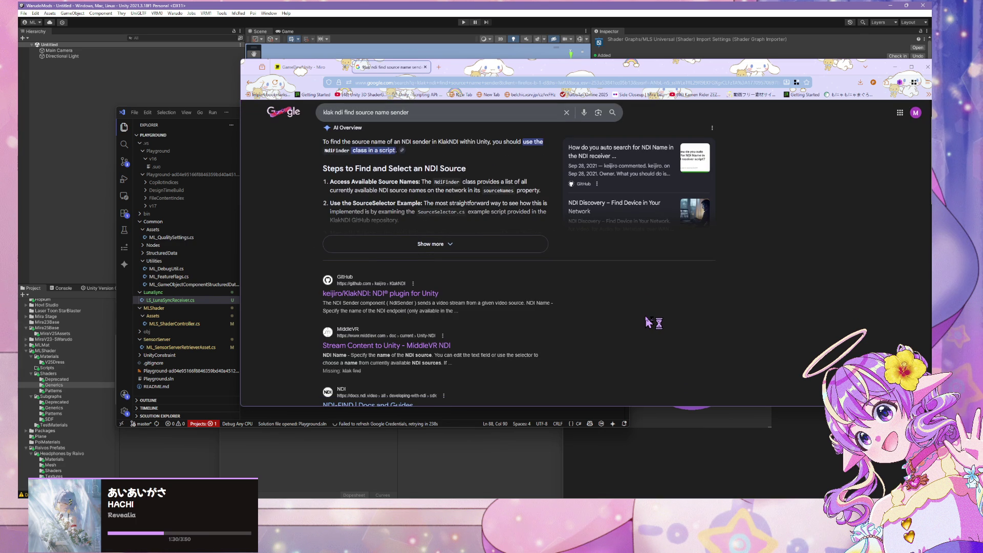
scroll(646, 321, down, 4)
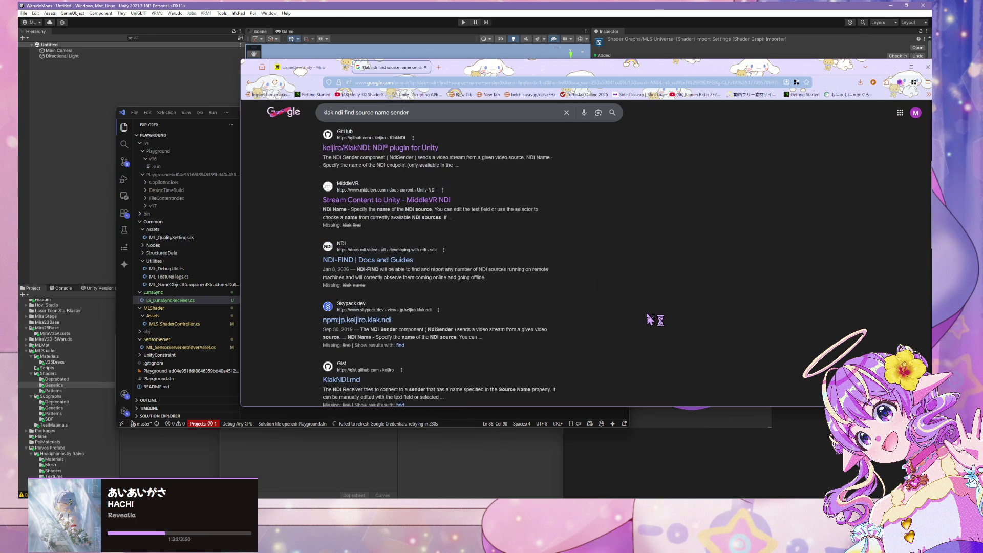
double_click(350, 113)
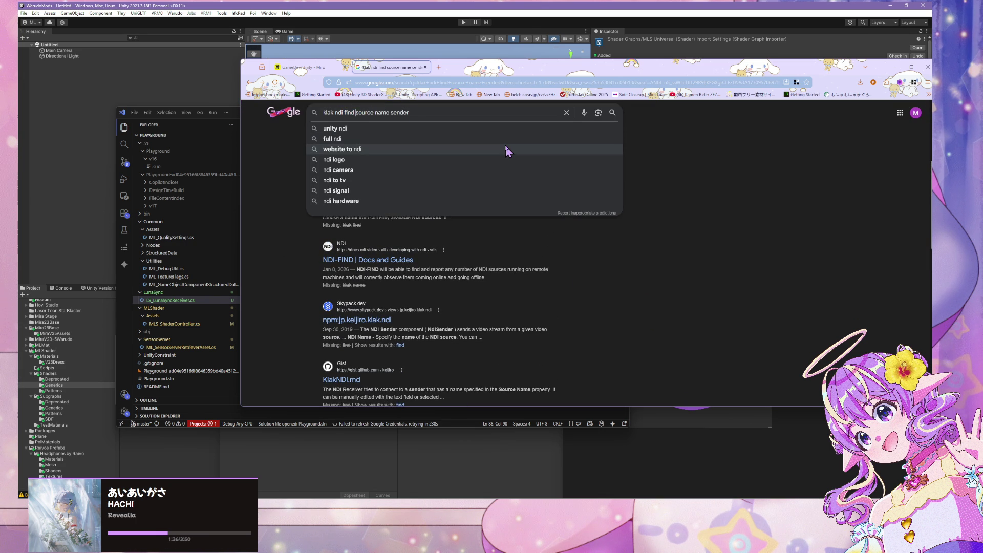
text(output)
key(Return)
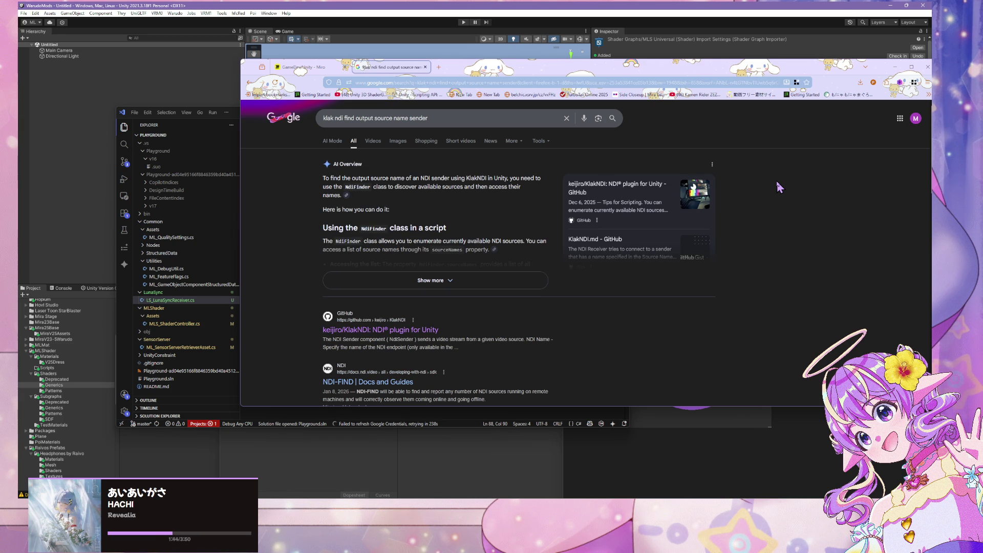
scroll(777, 183, down, 4)
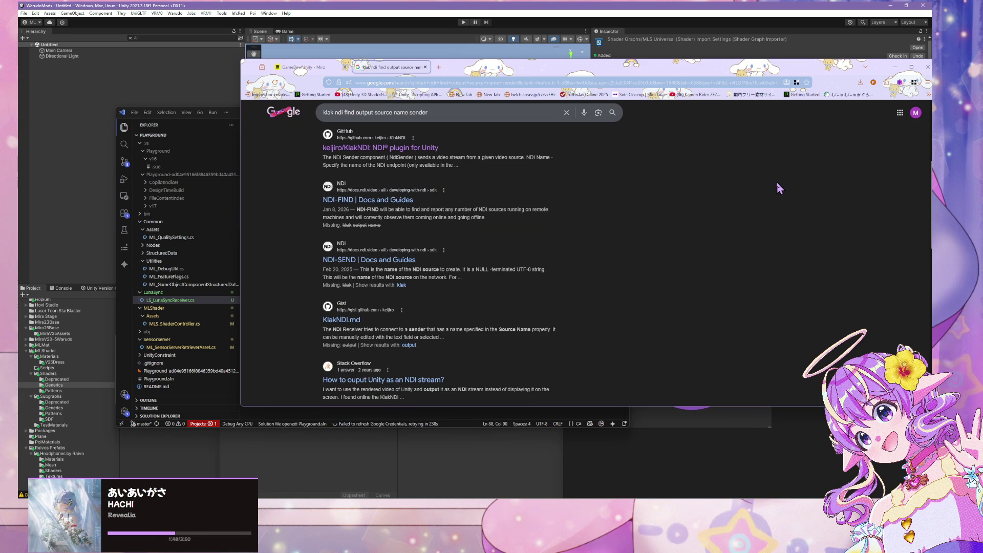
Open the NDI-FIND Docs and Guides result and scroll through the page
click(398, 200)
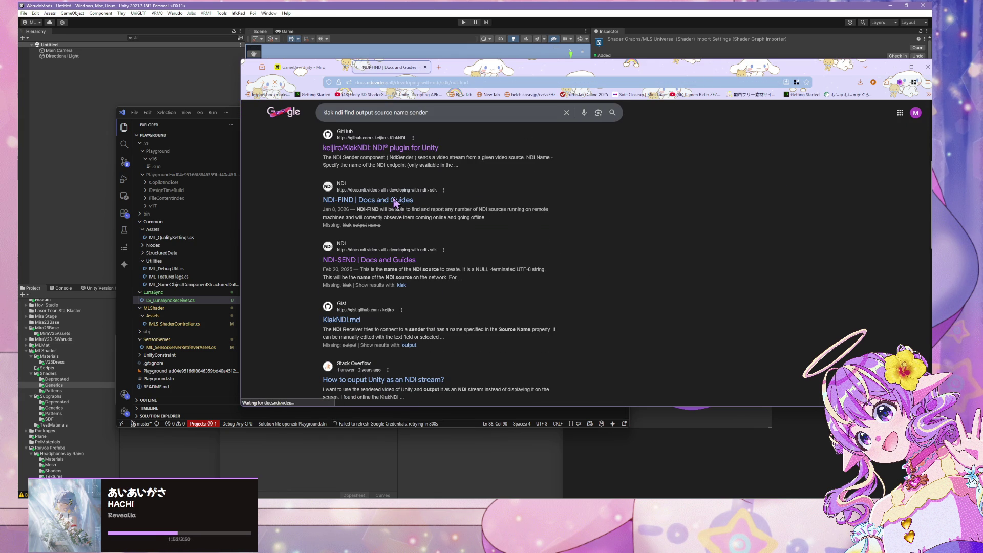
scroll(398, 199, down, 3)
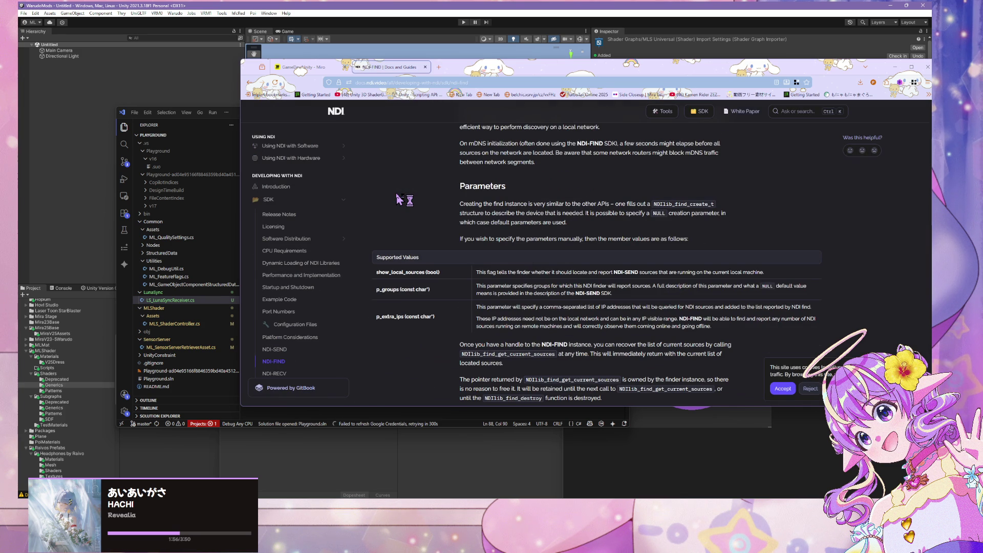
scroll(397, 196, down, 10)
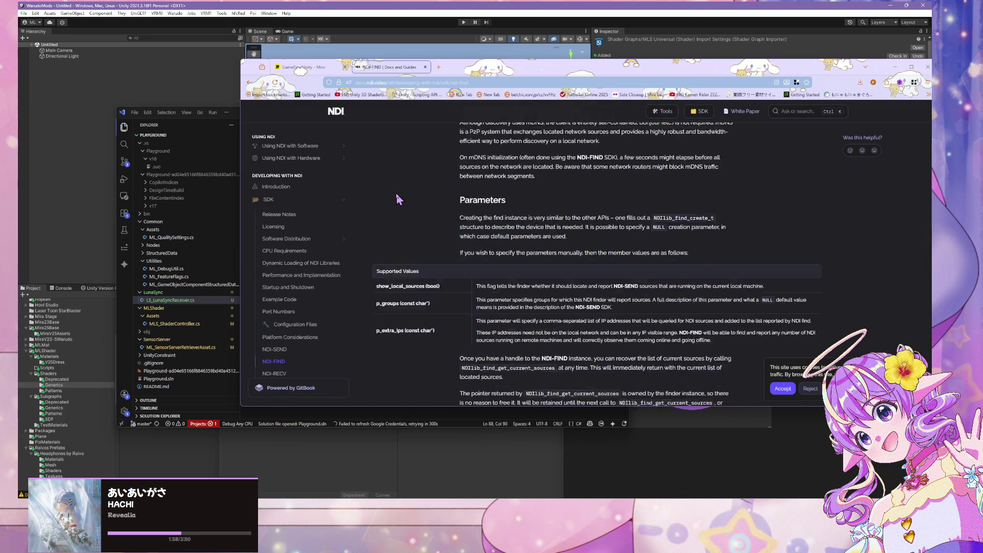
scroll(399, 200, down, 5)
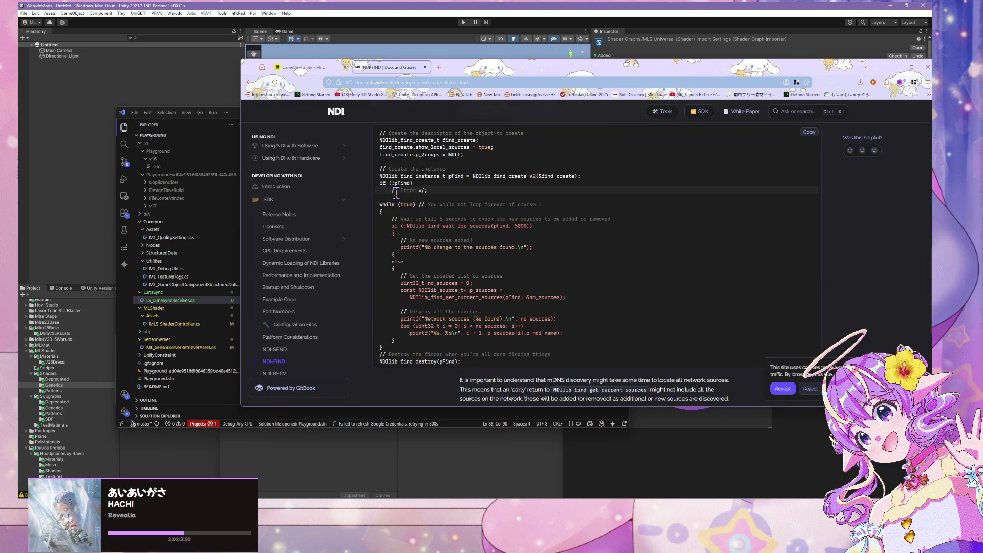
scroll(396, 194, down, 4)
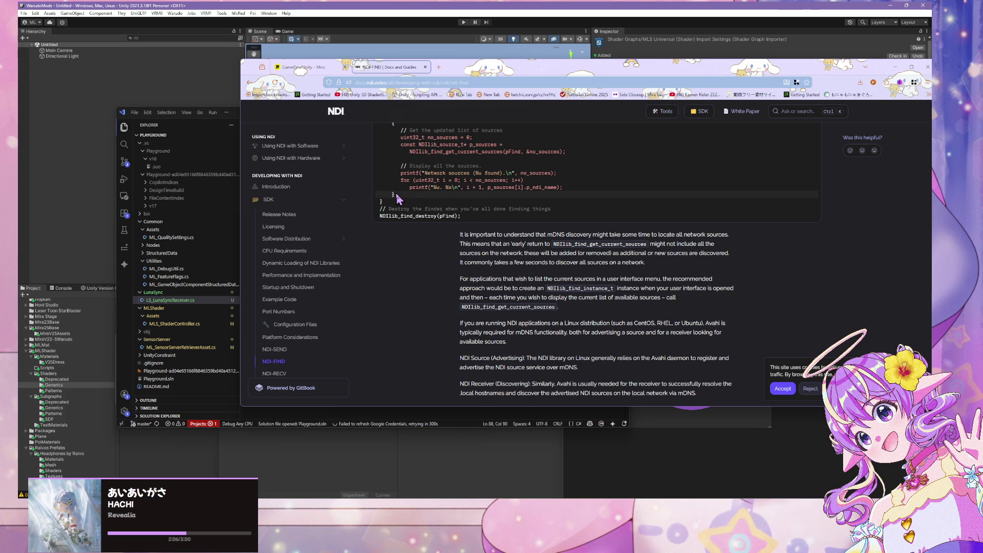
scroll(397, 198, down, 2)
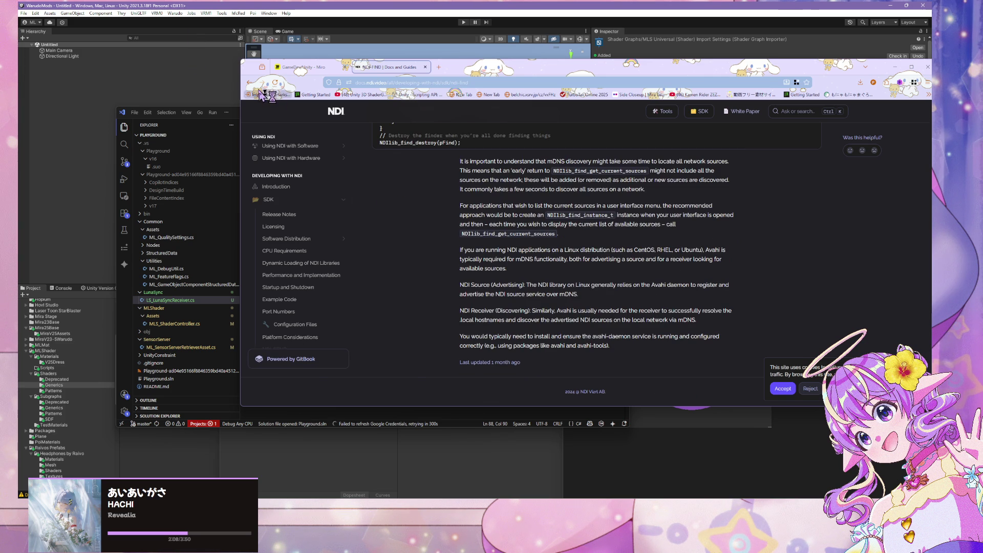
Return to the results and read the NDI-SEND docs page covering p_ndi_name
click(249, 83)
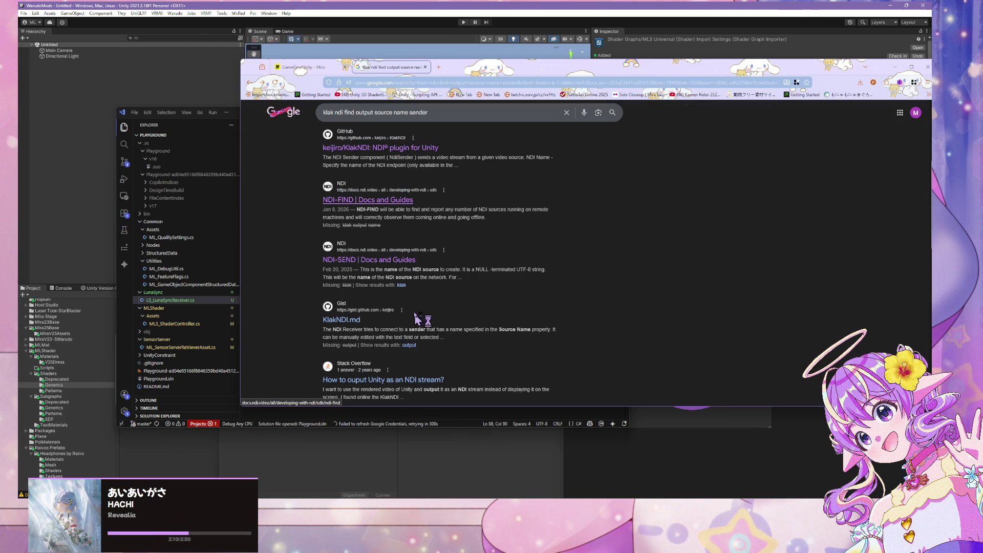
click(403, 261)
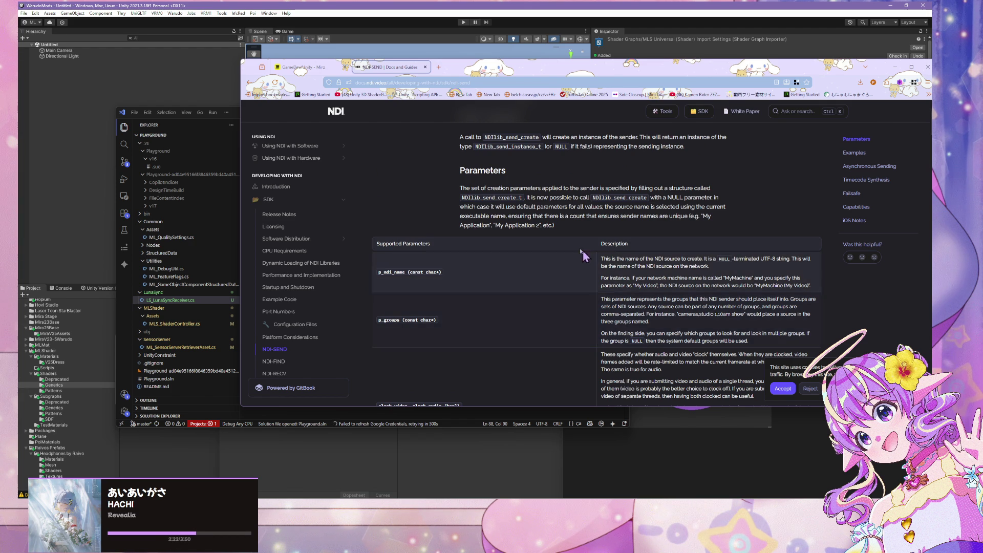
scroll(519, 209, down, 3)
scroll(519, 210, down, 3)
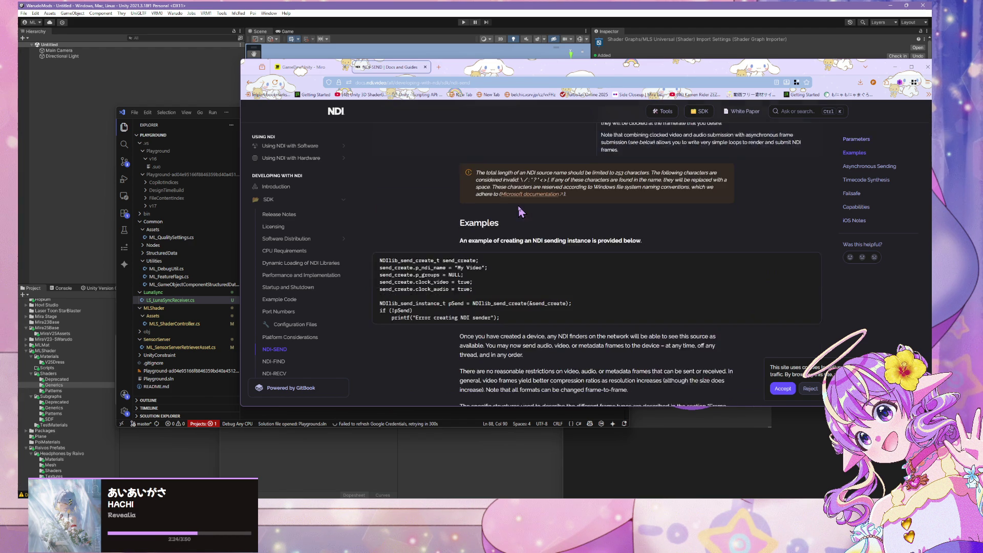
scroll(520, 210, up, 10)
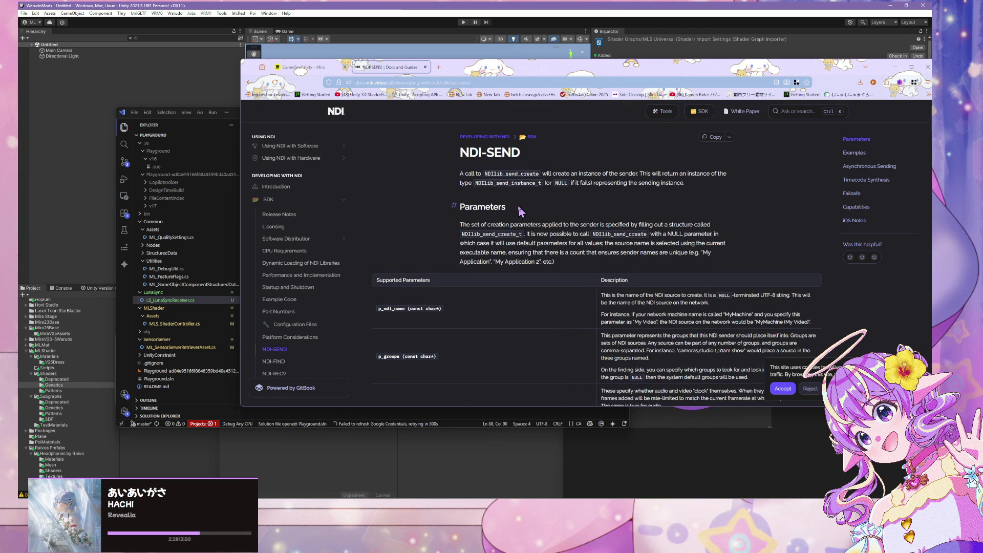
click(439, 68)
Search 'klakndi' and open the keijiro/KlakNDI GitHub repository
drag(444, 72, 671, 181)
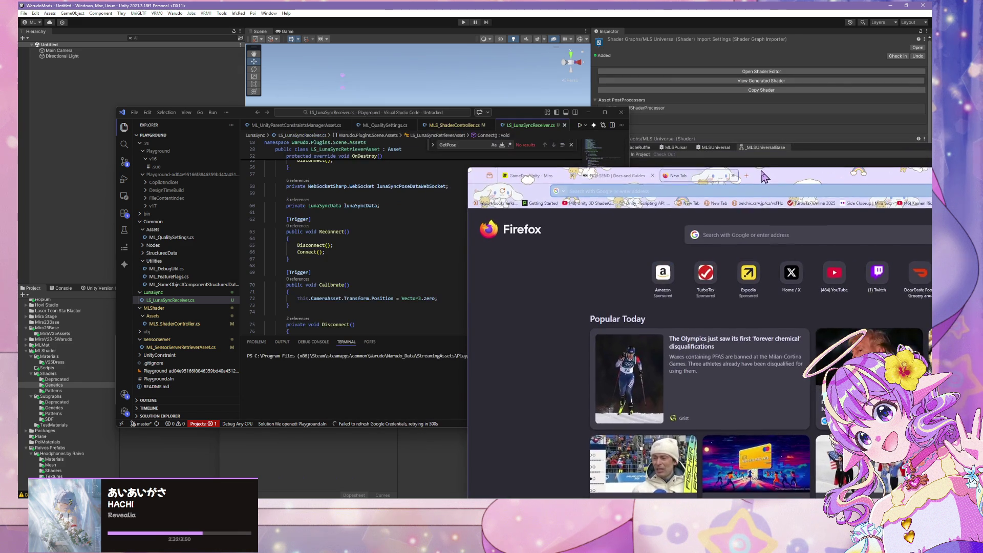
click(706, 190)
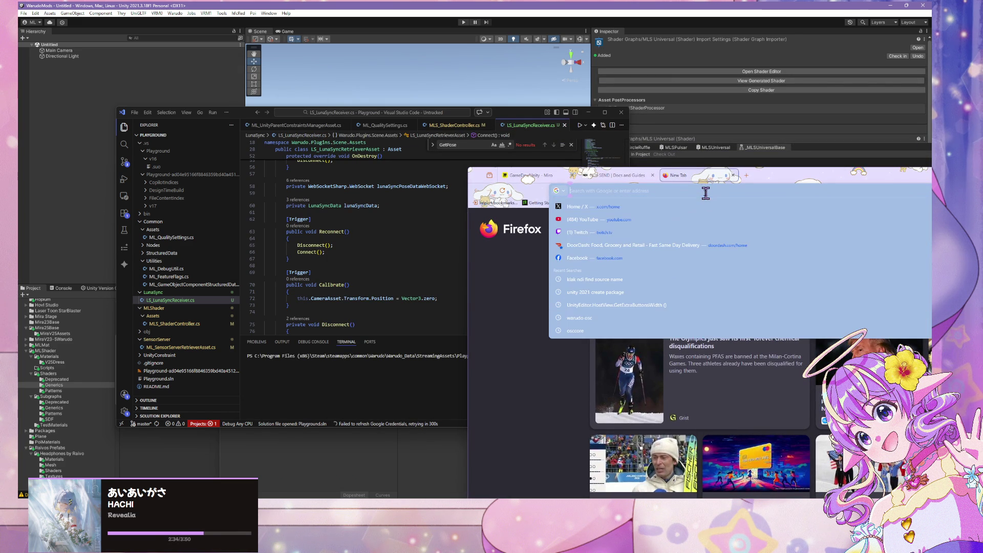
text(klakndi)
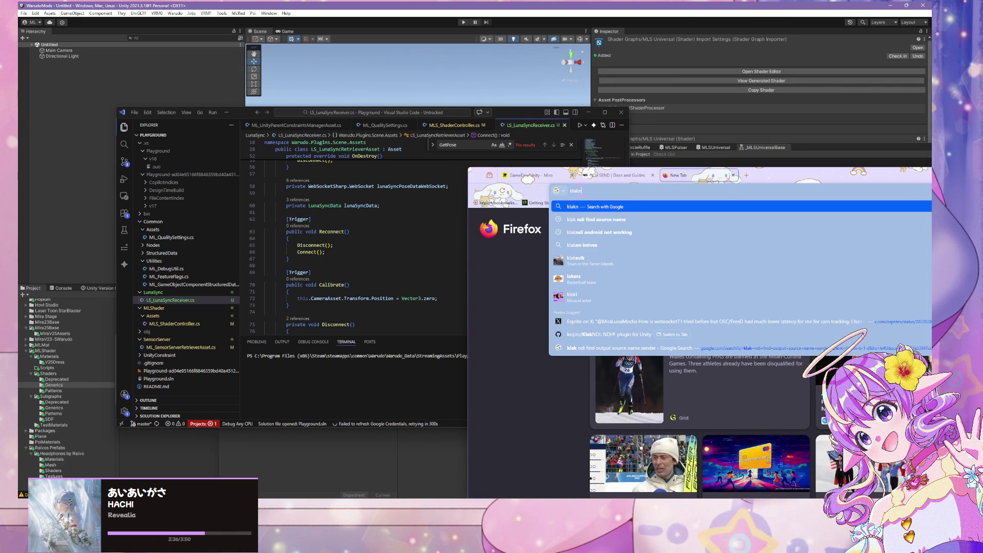
key(Return)
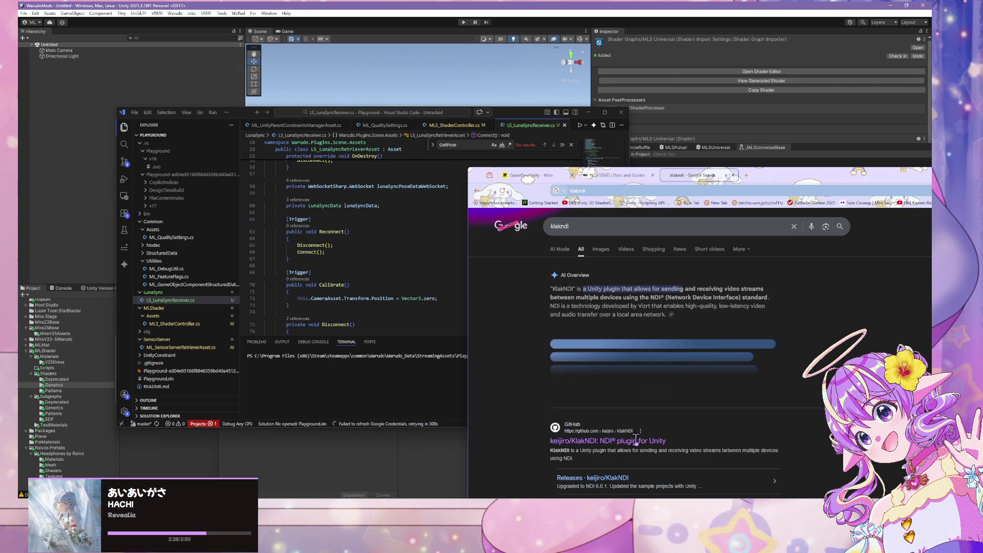
click(624, 408)
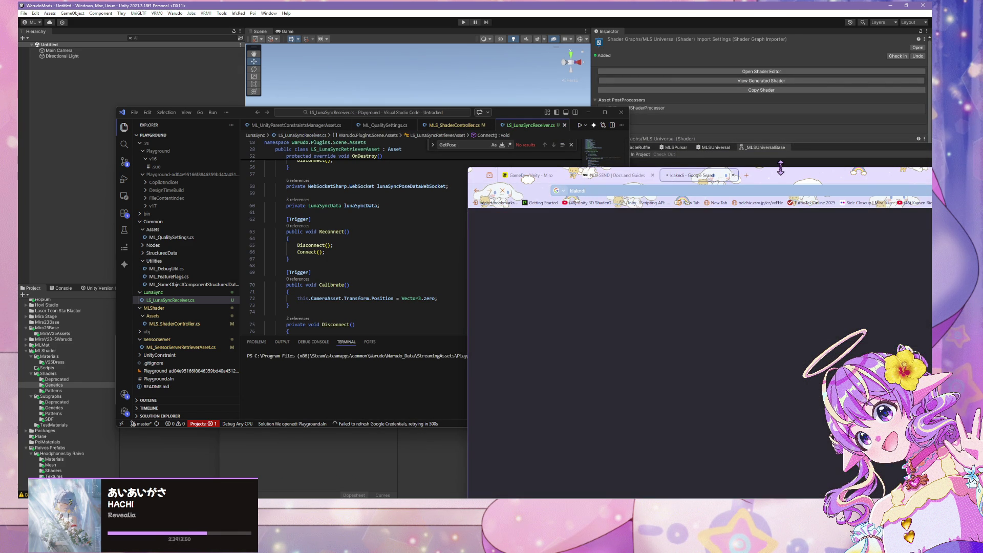
Scroll the README to NDI Sender Component and highlight the NDI Name description
mouse_move(794, 178)
mouse_down()
mouse_move(726, 120)
mouse_move(612, 57)
mouse_up()
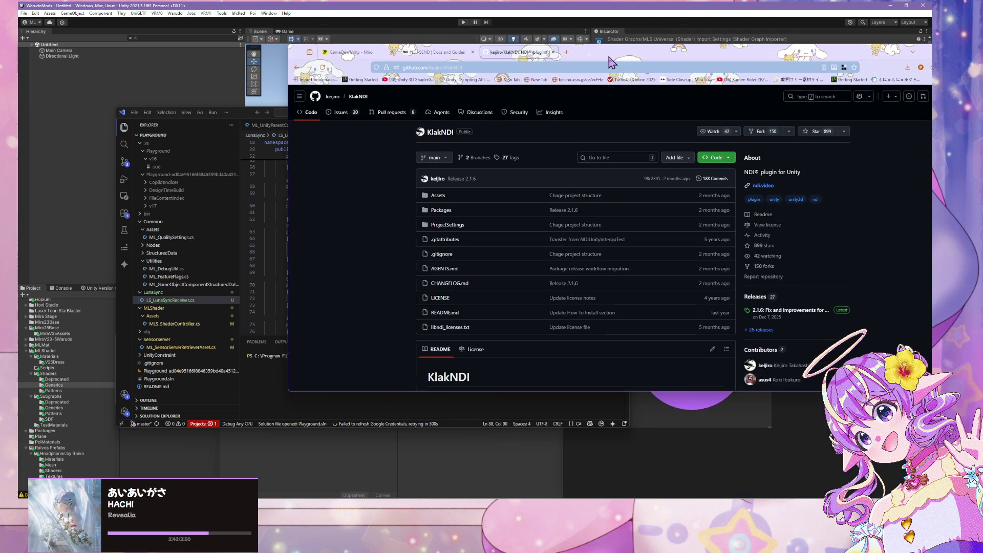
scroll(452, 234, down, 2)
scroll(453, 230, down, 6)
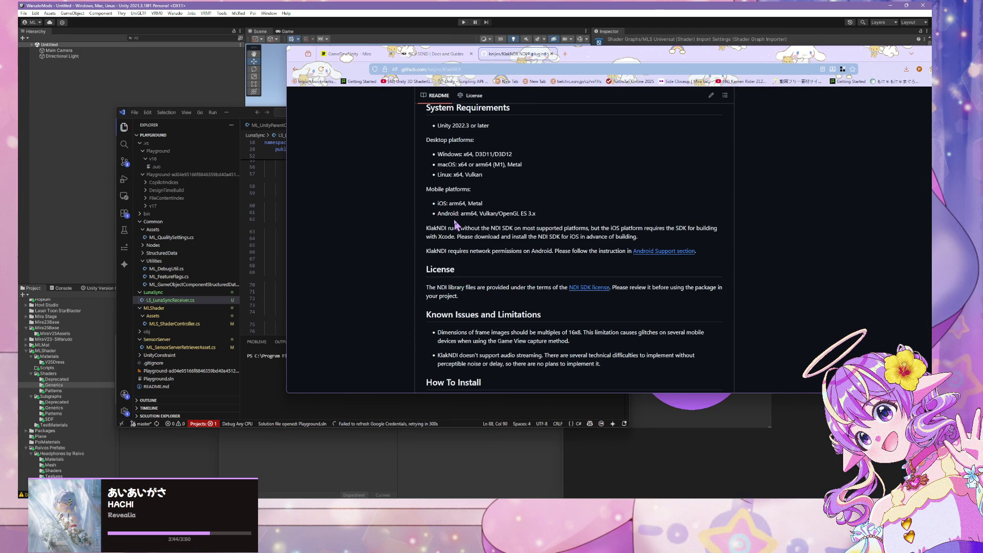
scroll(457, 214, down, 3)
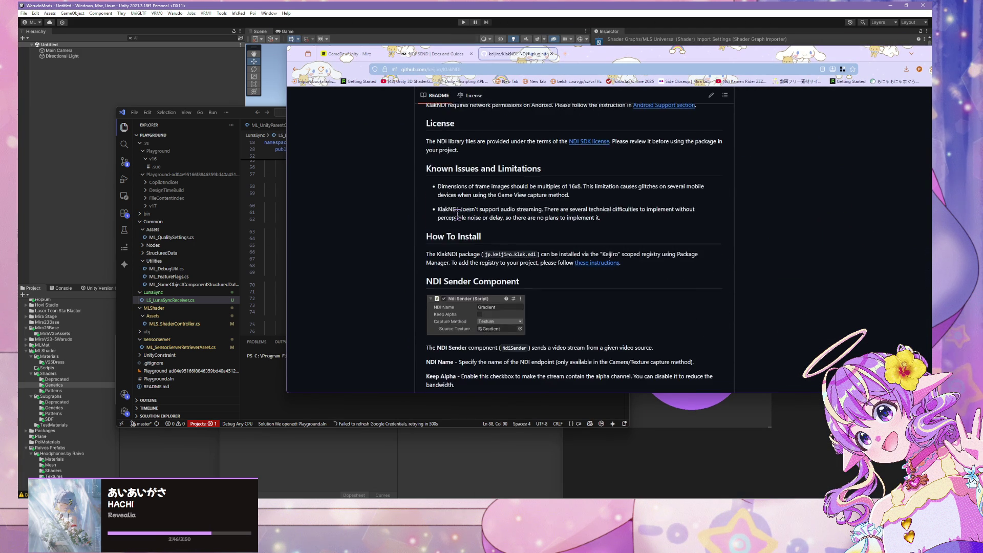
scroll(458, 219, down, 2)
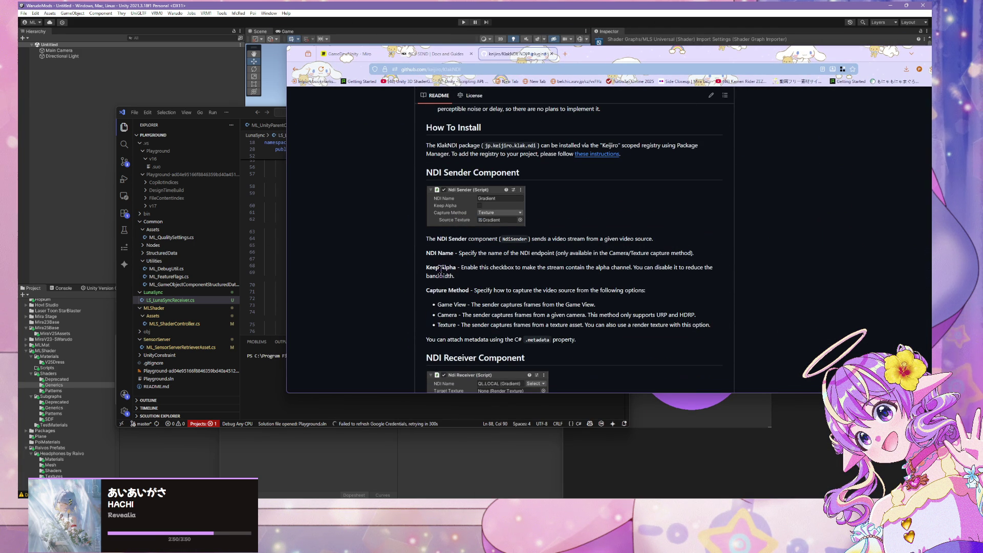
drag(473, 251, 664, 249)
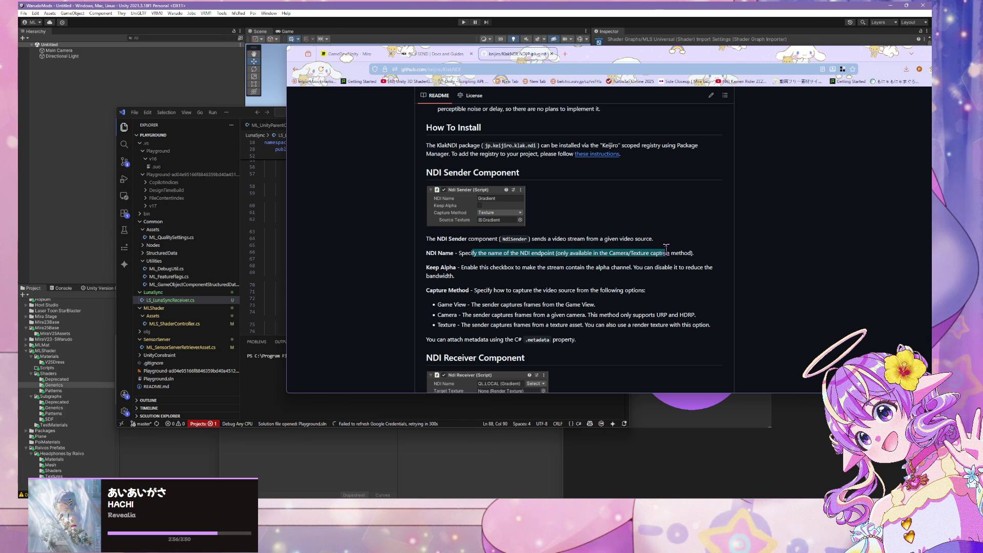
click(661, 263)
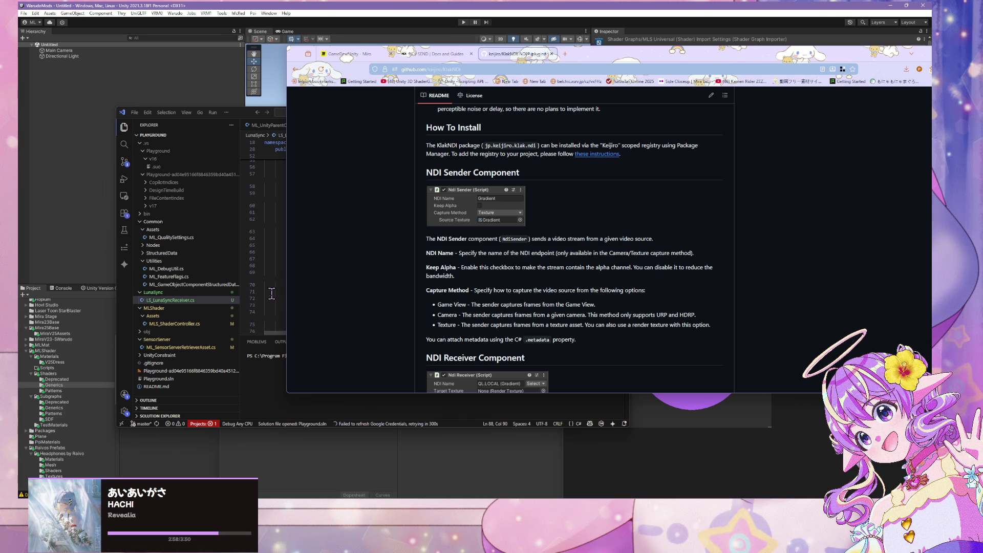
mouse_move(647, 62)
mouse_down()
mouse_move(418, 283)
mouse_move(583, 124)
mouse_up()
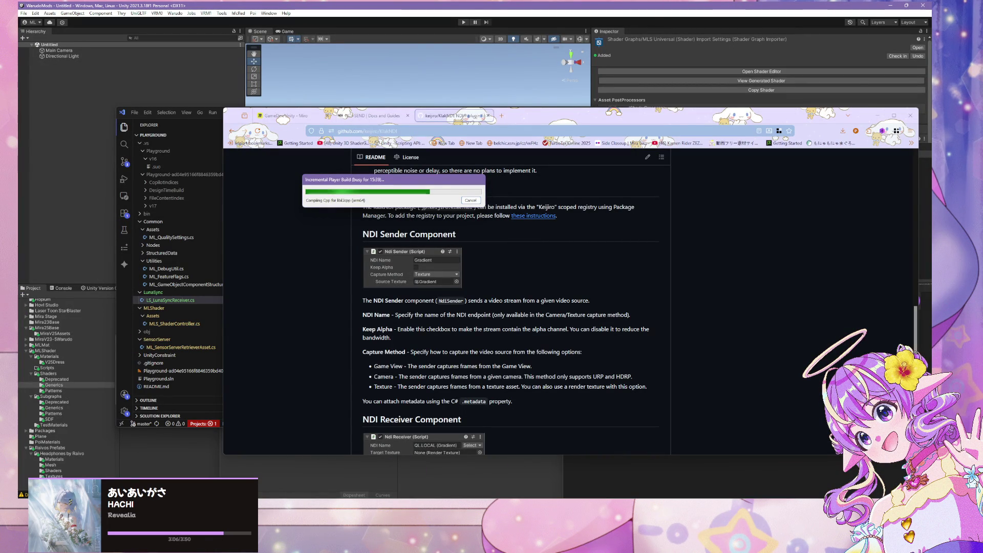
Bring Unity forward, move the browser aside and drag the Exporting Package dialog up-left
drag(667, 120, 499, 243)
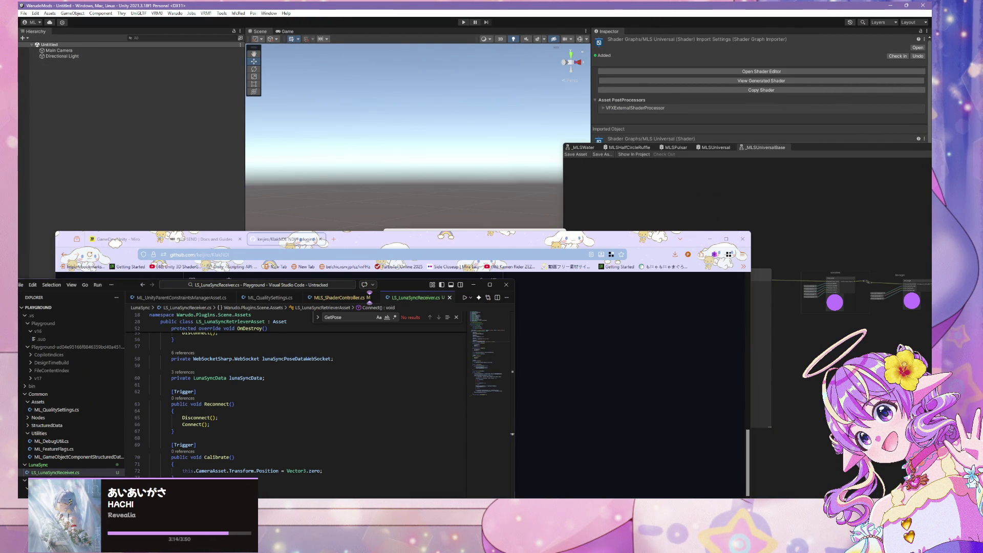
click(598, 468)
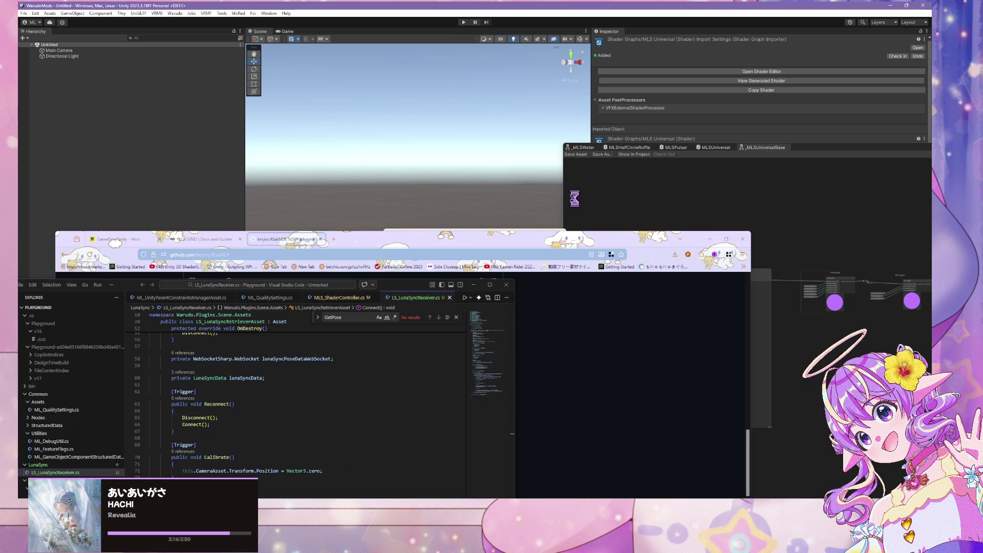
drag(603, 352, 597, 284)
click(518, 243)
drag(507, 243, 418, 115)
mouse_move(605, 495)
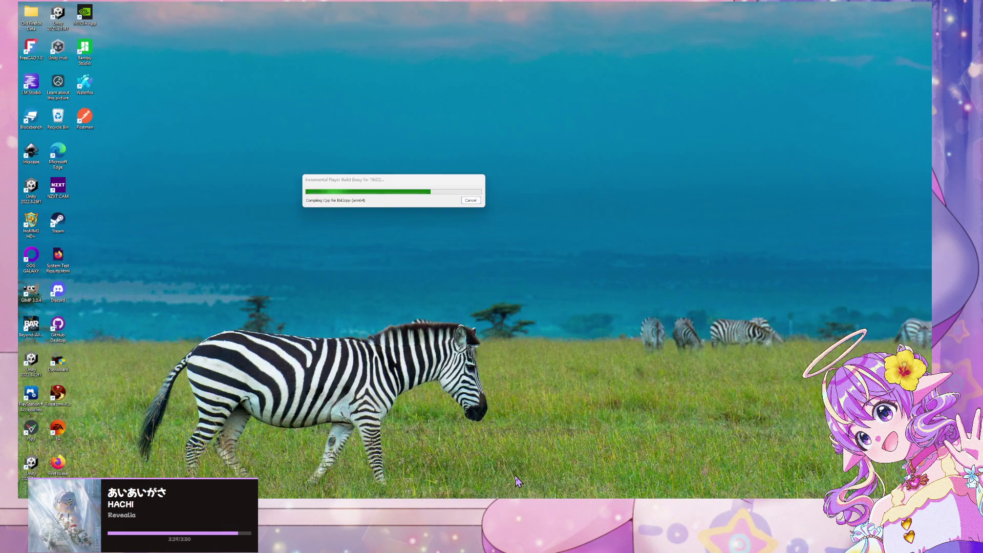
Raise the Incremental Player Build and Exporting Package dialogs, then launch Task Manager
click(512, 479)
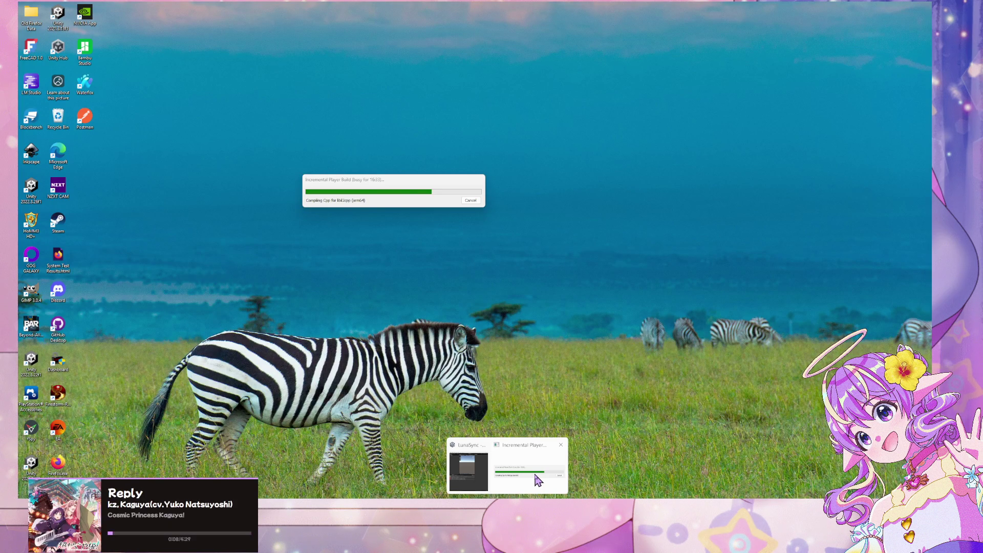
click(538, 481)
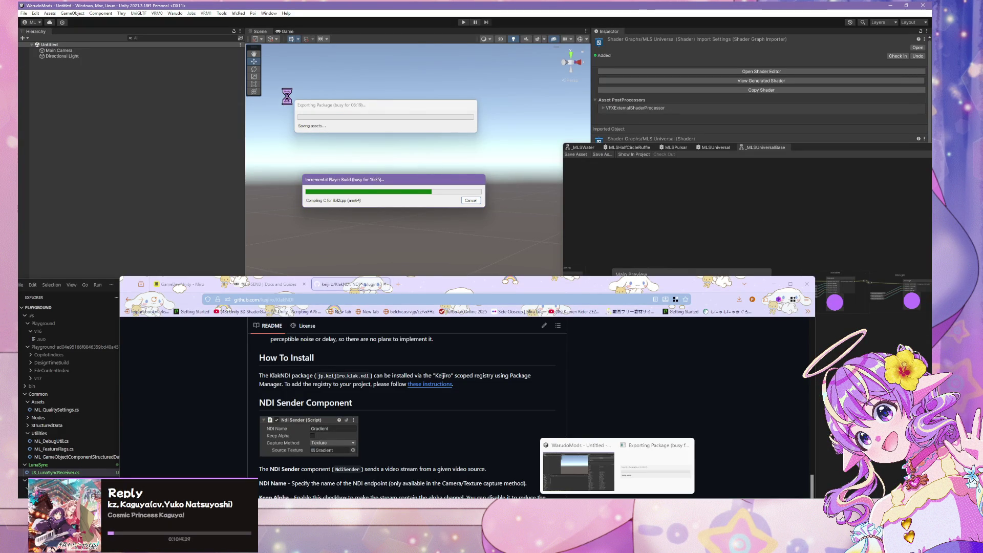
click(655, 465)
key(ctrl+shift+Escape)
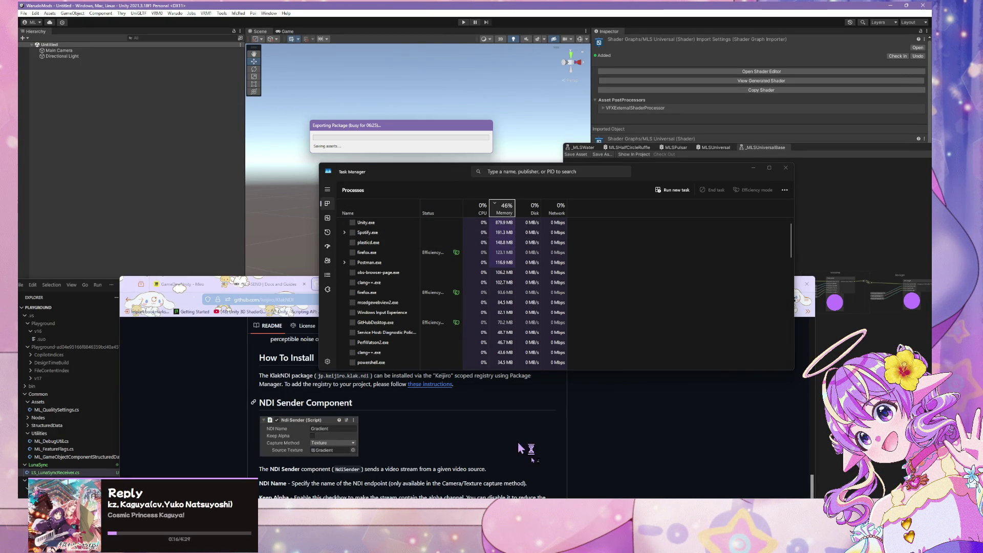
Close the Warudo app, saving its changes
scroll(439, 247, down, 1)
scroll(440, 246, up, 1)
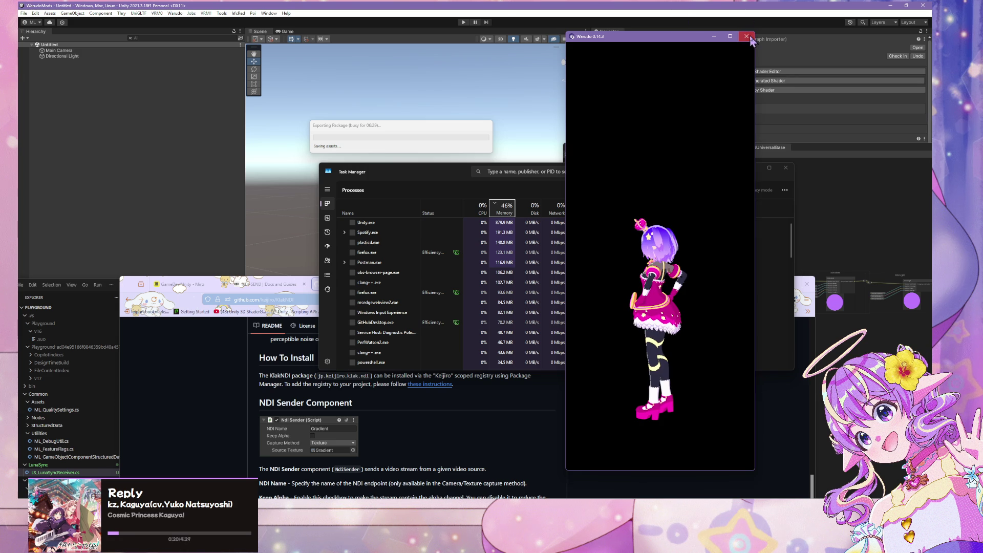
click(746, 36)
click(466, 279)
Narrow the Task Manager window and review processes sorted by memory
click(416, 172)
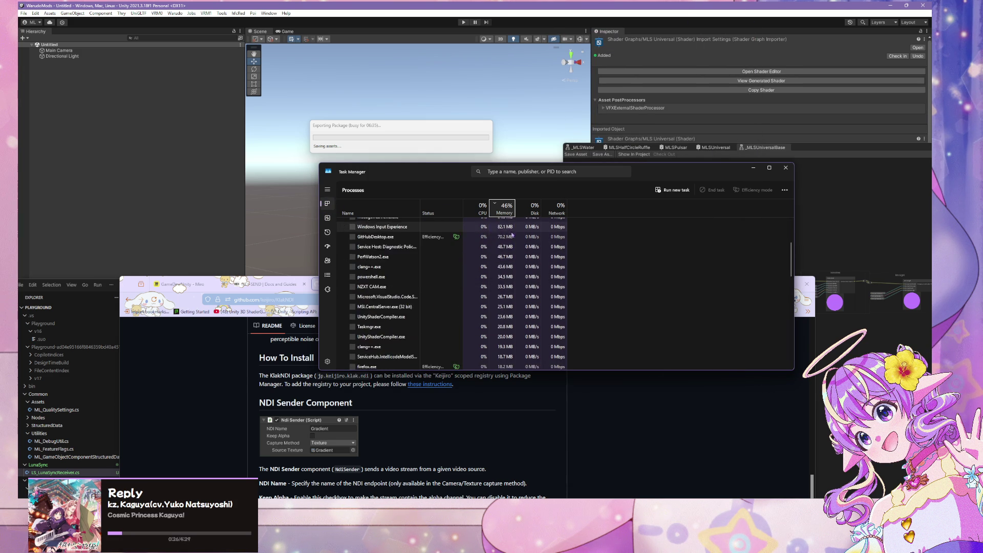
mouse_move(795, 325)
mouse_down()
mouse_move(850, 320)
mouse_move(638, 304)
mouse_up()
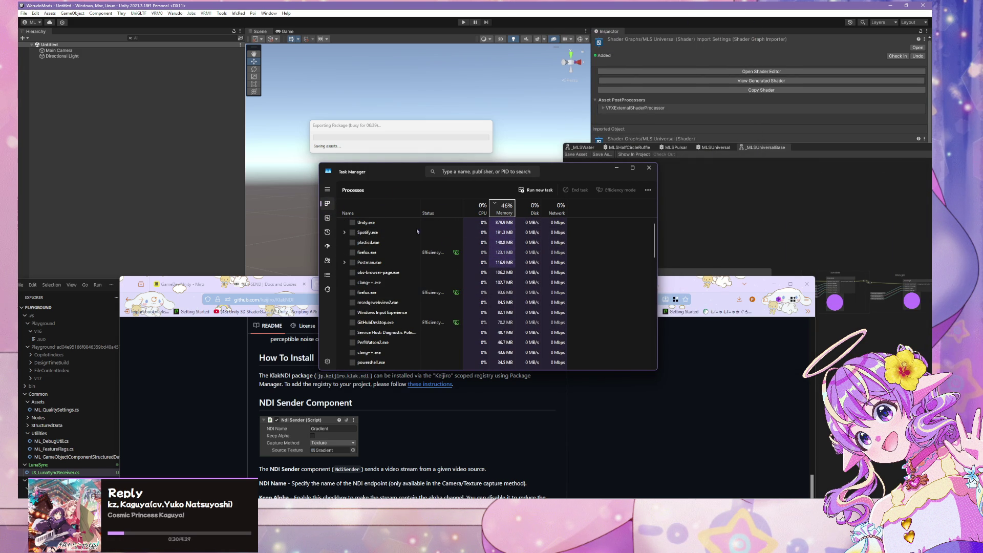
scroll(372, 225, up, 1)
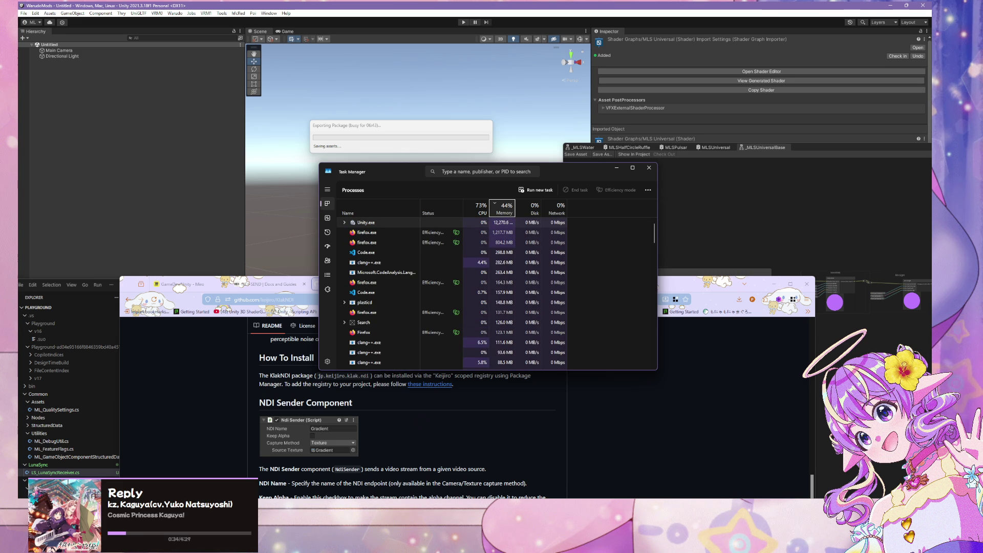
right_click(452, 540)
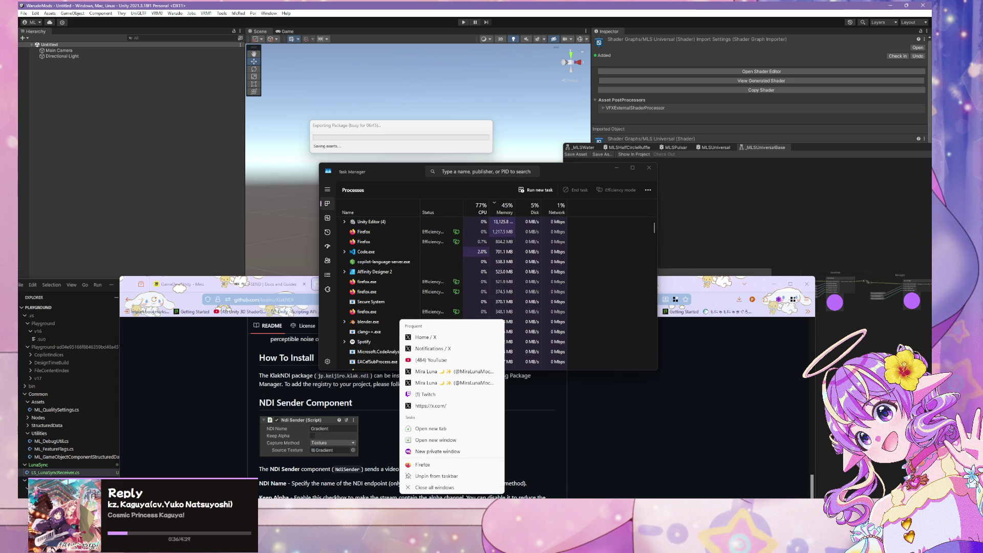
key(Escape)
mouse_move(436, 540)
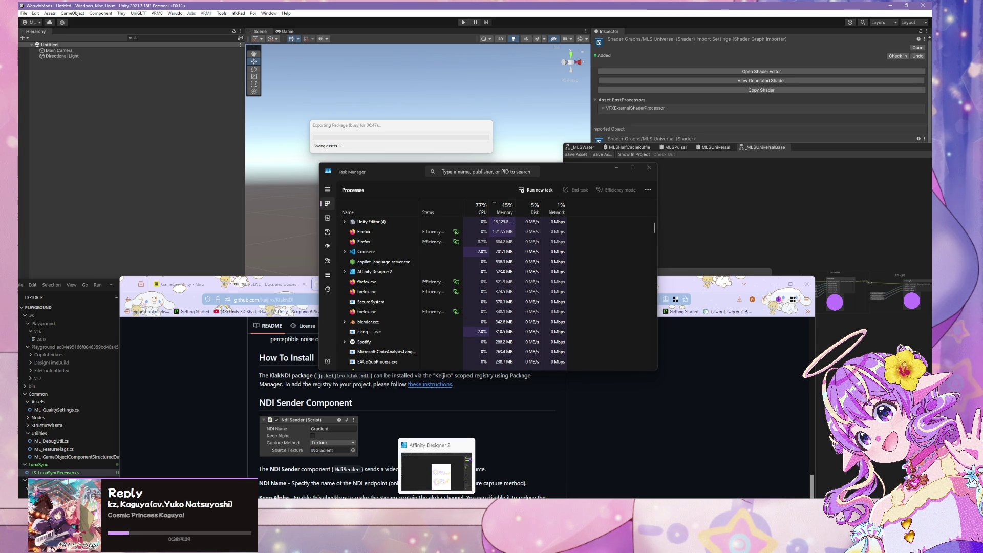